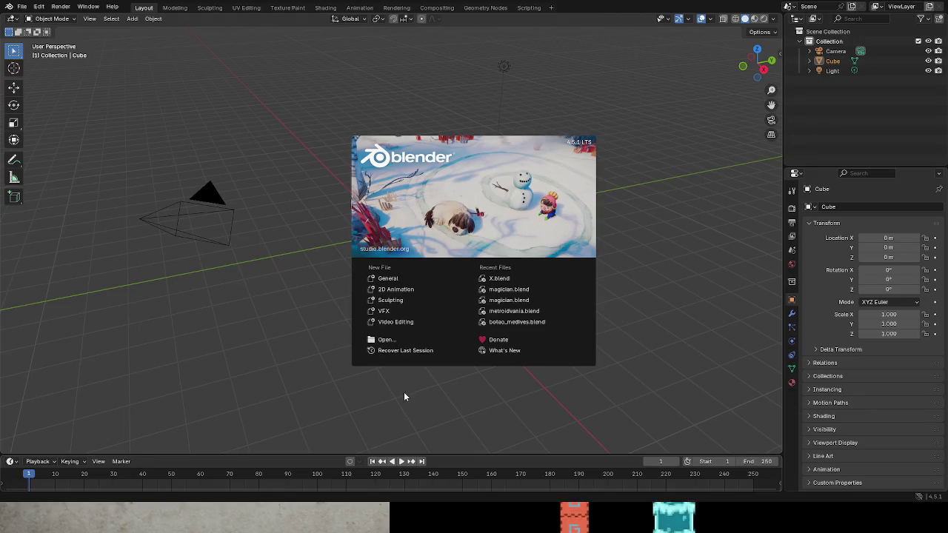
# Step: Dismiss the splash screen and open the recent project X.blend
pyautogui.click(22, 9)
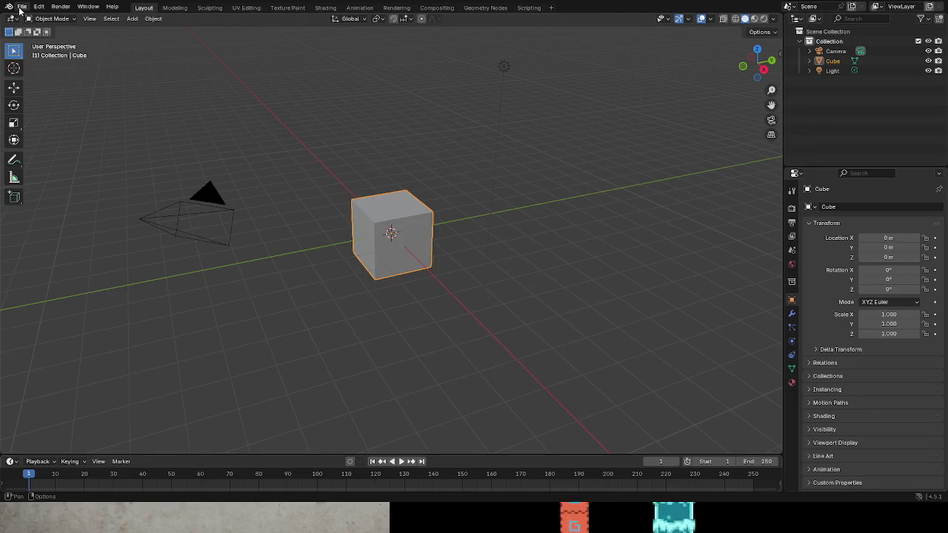
pyautogui.click(23, 8)
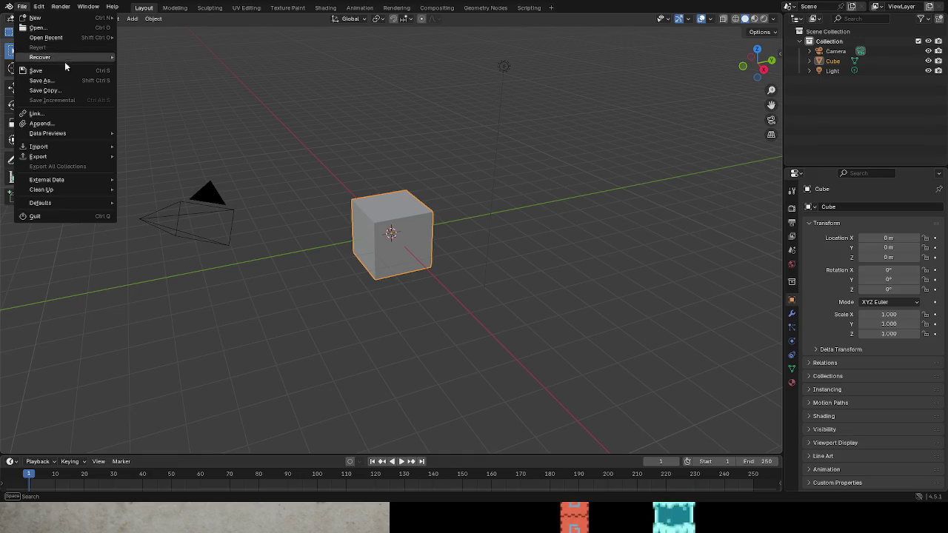
pyautogui.moveTo(75, 39)
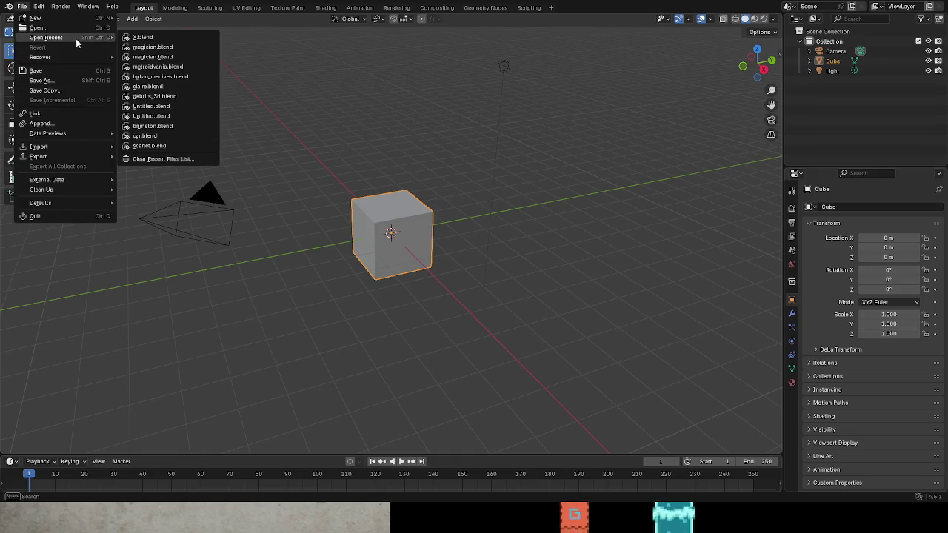
pyautogui.click(128, 38)
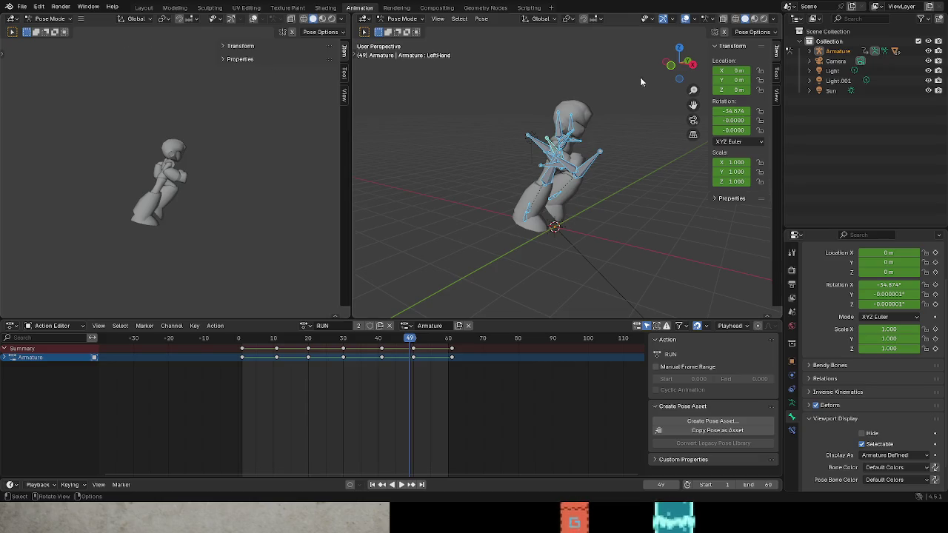
# Step: Show the character in Material Preview with the armature hidden, and play the RUN animation
pyautogui.click(764, 20)
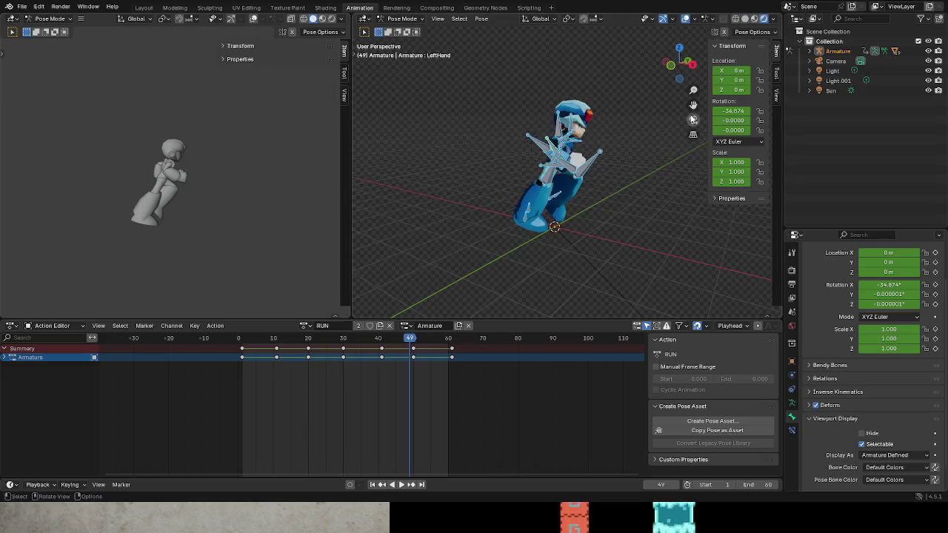
pyautogui.click(930, 53)
pyautogui.press('space')
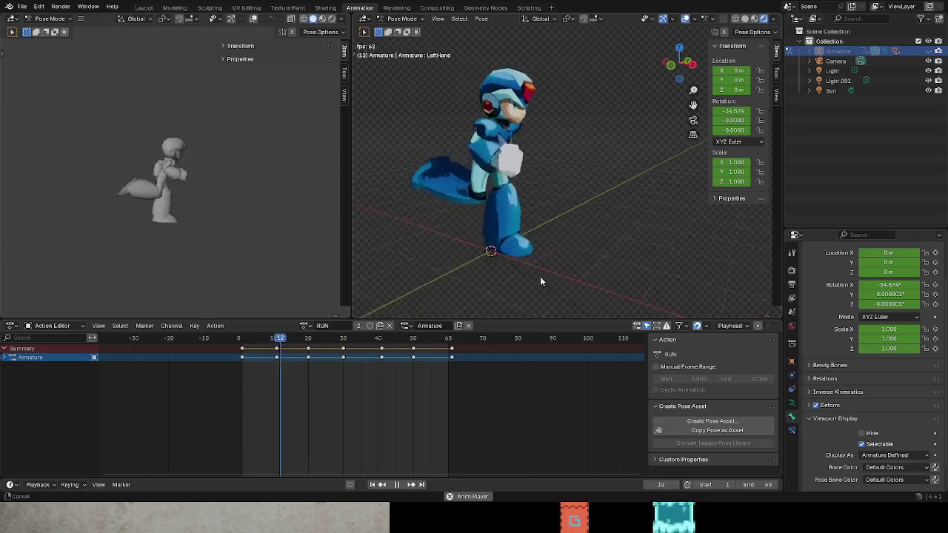
# Step: Preview the IDLE action, then switch to JUMP and scrub it to frames 21 and 46
pyautogui.click(308, 327)
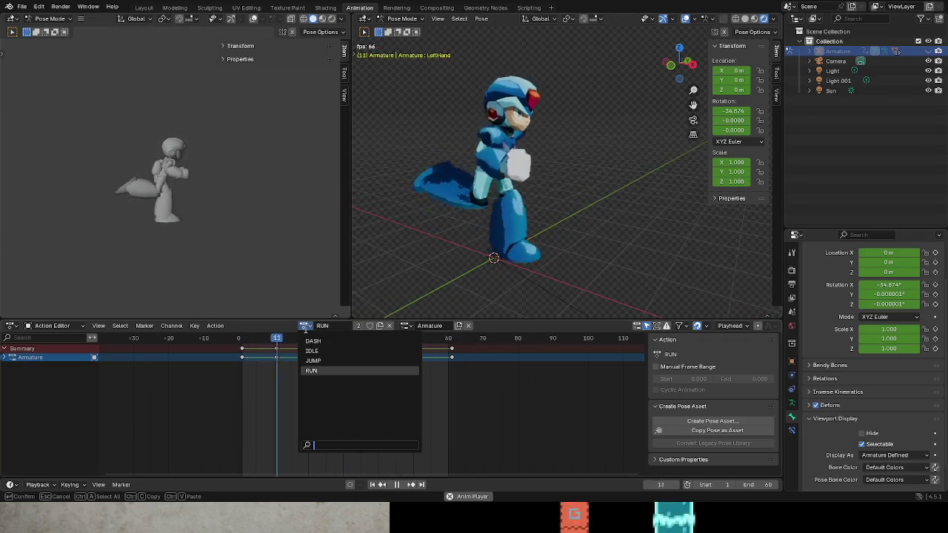
pyautogui.click(318, 349)
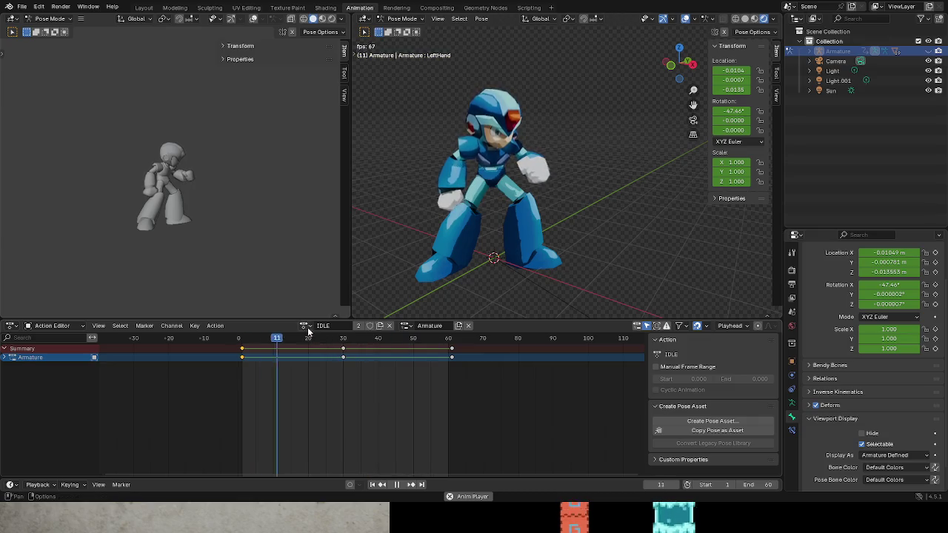
pyautogui.click(308, 327)
pyautogui.click(323, 361)
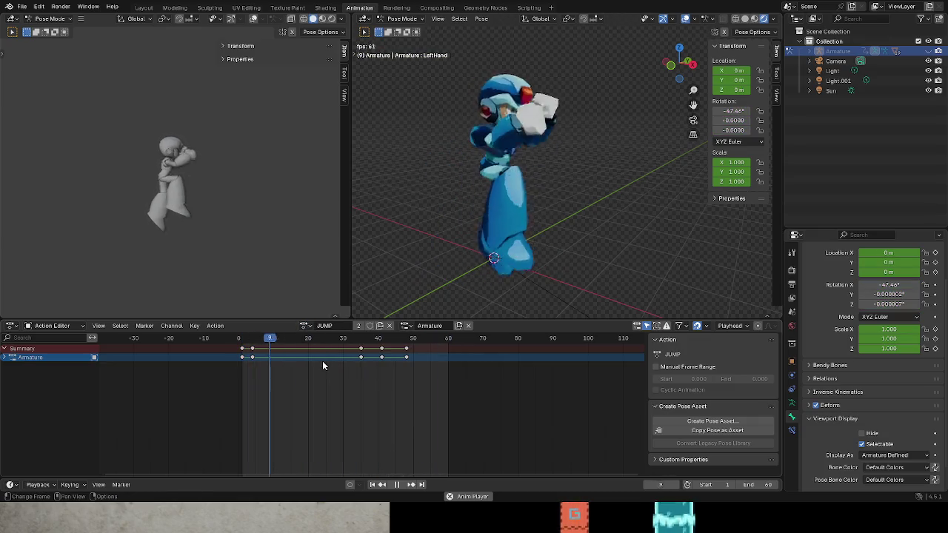
pyautogui.press('space')
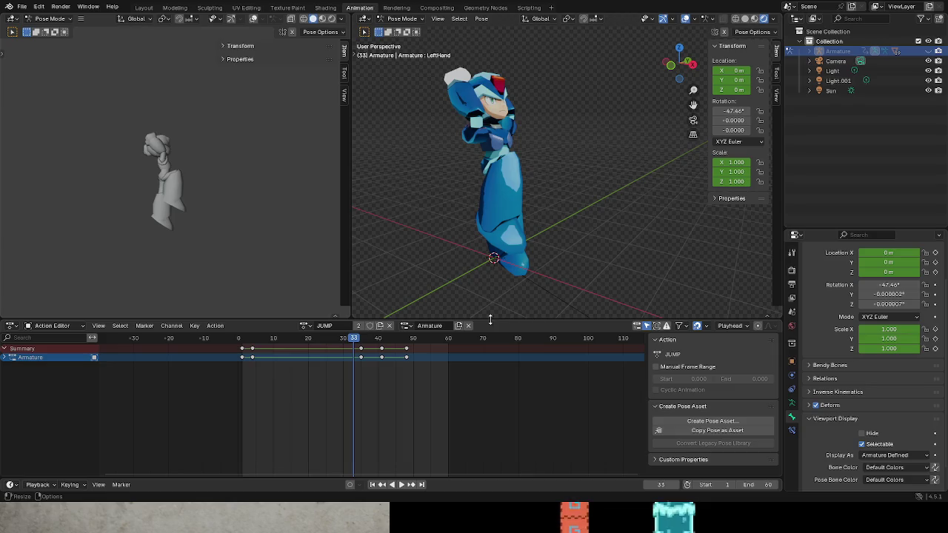
pyautogui.press('space')
pyautogui.moveTo(312, 338)
pyautogui.mouseDown()
pyautogui.moveTo(304, 351)
pyautogui.moveTo(241, 354)
pyautogui.moveTo(399, 353)
pyautogui.mouseUp()
pyautogui.moveTo(455, 278)
pyautogui.mouseDown()
pyautogui.moveTo(522, 245)
pyautogui.moveTo(470, 240)
pyautogui.moveTo(482, 248)
pyautogui.moveTo(489, 240)
pyautogui.mouseUp()
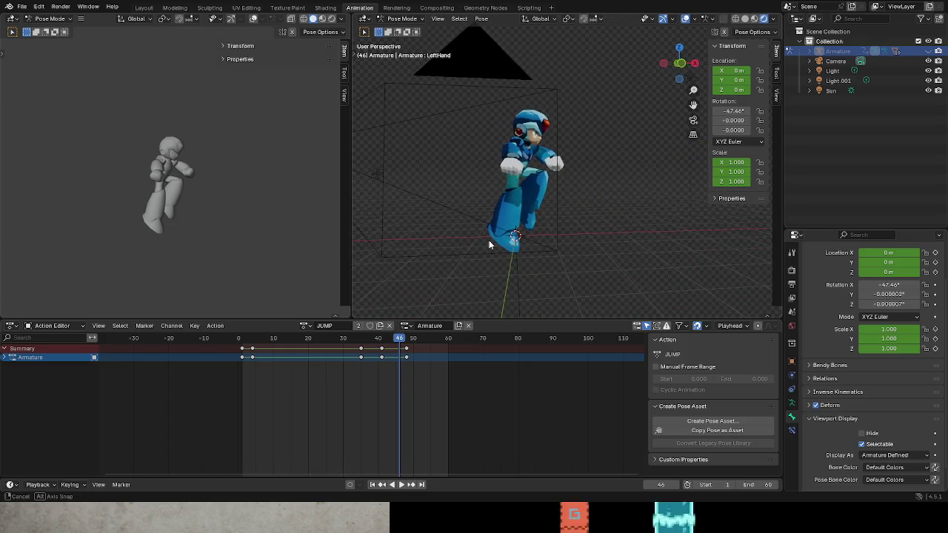
# Step: View the character from the front, step through the jump frames, and switch to RUN
pyautogui.click(682, 65)
pyautogui.moveTo(405, 343)
pyautogui.mouseDown()
pyautogui.moveTo(277, 347)
pyautogui.moveTo(395, 356)
pyautogui.moveTo(227, 354)
pyautogui.moveTo(410, 366)
pyautogui.mouseUp()
pyautogui.click(305, 326)
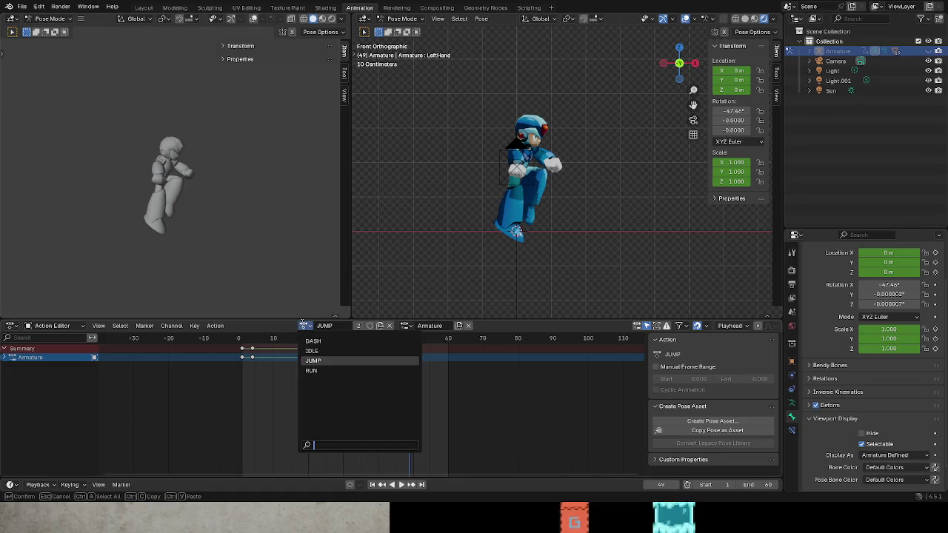
pyautogui.click(313, 370)
# Step: Make DASH the active action, move it to frame 4, and play it
pyautogui.click(304, 326)
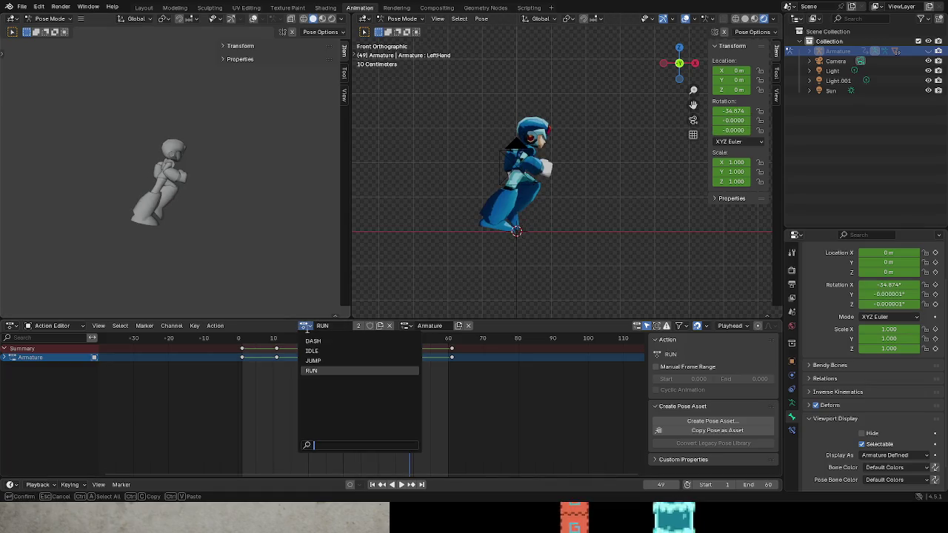
pyautogui.click(313, 344)
pyautogui.moveTo(315, 338)
pyautogui.mouseDown()
pyautogui.moveTo(237, 342)
pyautogui.moveTo(294, 347)
pyautogui.moveTo(239, 347)
pyautogui.moveTo(284, 353)
pyautogui.moveTo(227, 345)
pyautogui.mouseUp()
pyautogui.press('space')
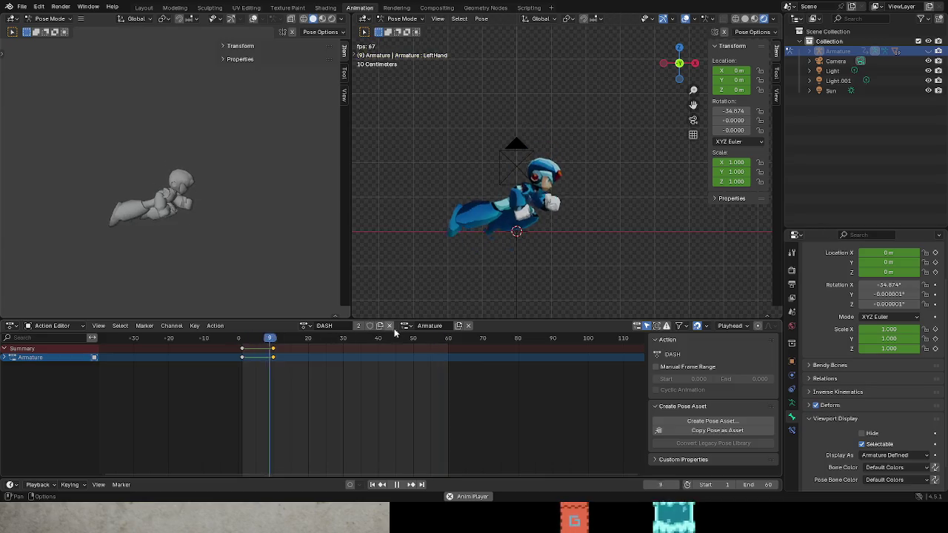
# Step: Preview the IDLE action, then make JUMP the active action
pyautogui.click(305, 326)
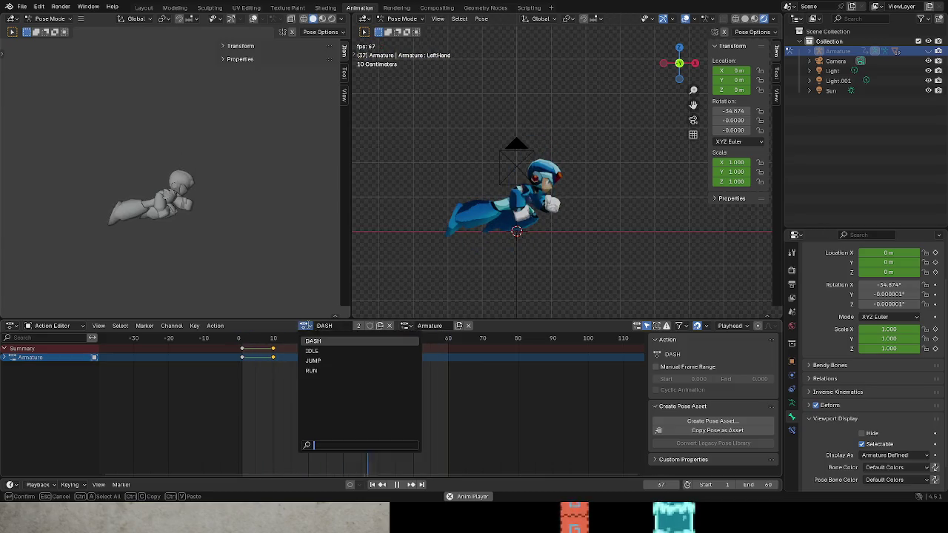
pyautogui.click(312, 351)
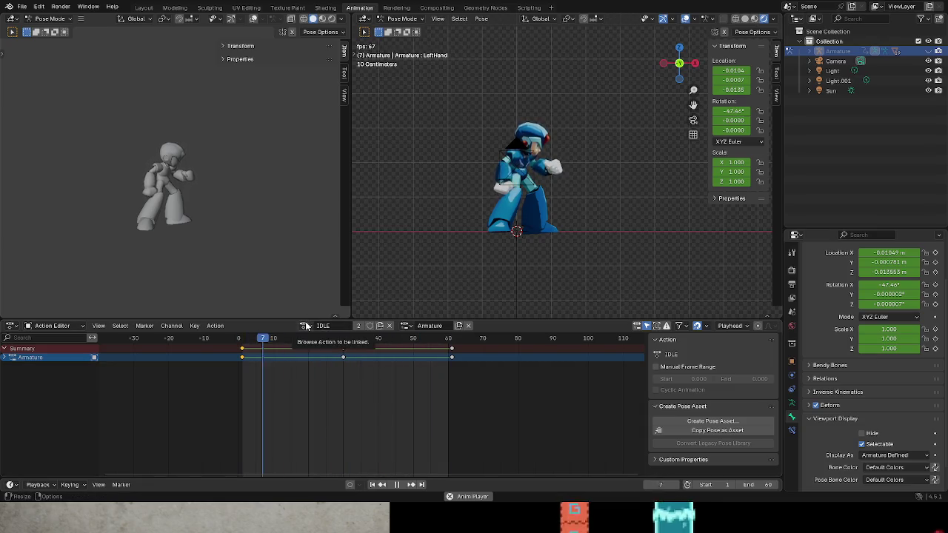
pyautogui.click(305, 326)
pyautogui.click(331, 360)
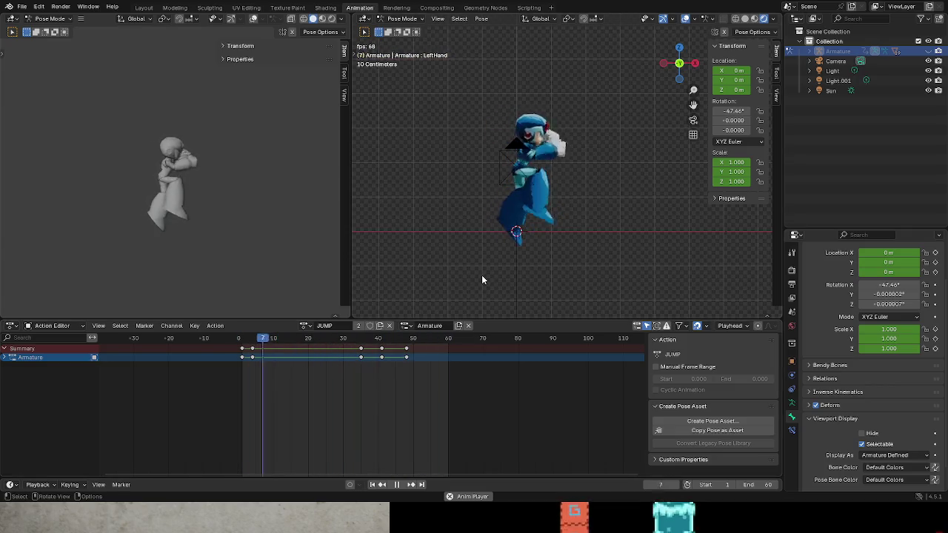
# Step: Stop playback and scrub the JUMP animation's later frames around frame 49
pyautogui.press('space')
pyautogui.moveTo(401, 342); pyautogui.dragTo(407, 344)
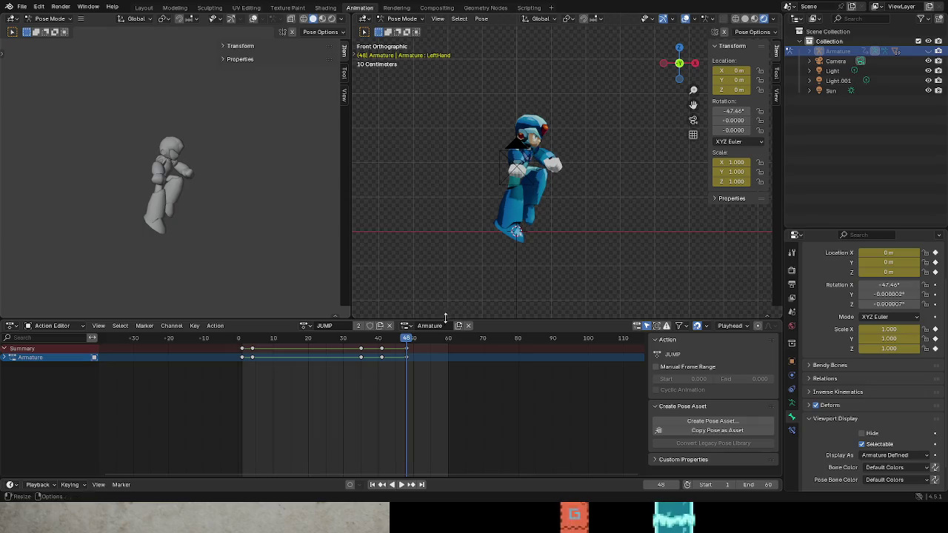
pyautogui.moveTo(410, 341)
pyautogui.mouseDown()
pyautogui.moveTo(423, 341)
pyautogui.moveTo(238, 346)
pyautogui.moveTo(406, 351)
pyautogui.mouseUp()
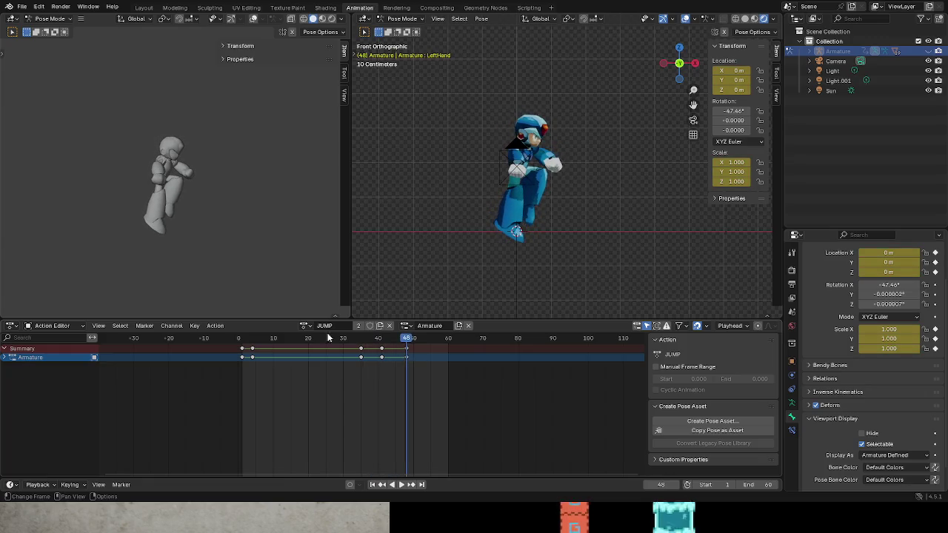
pyautogui.click(303, 327)
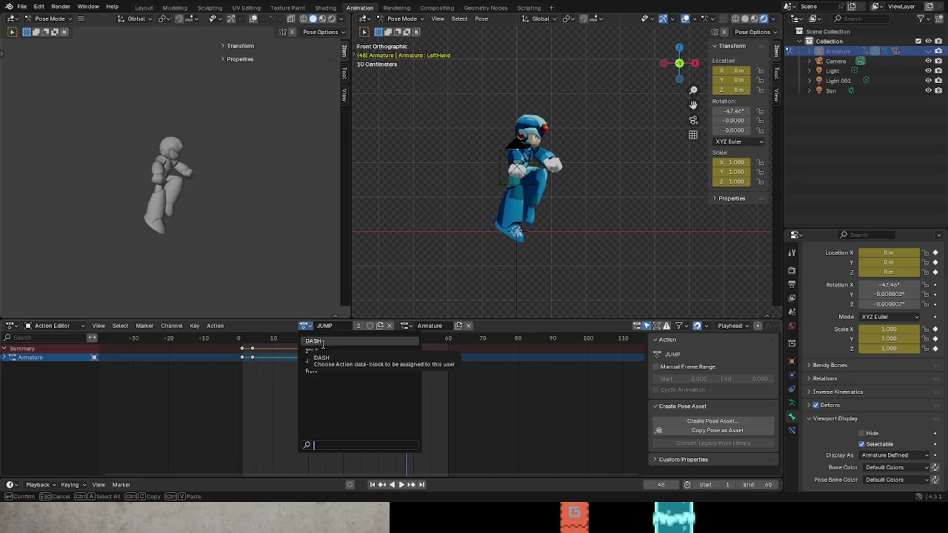
# Step: Play the RUN action while orbiting and zooming in to view the character's side and face
pyautogui.click(336, 370)
pyautogui.press('space')
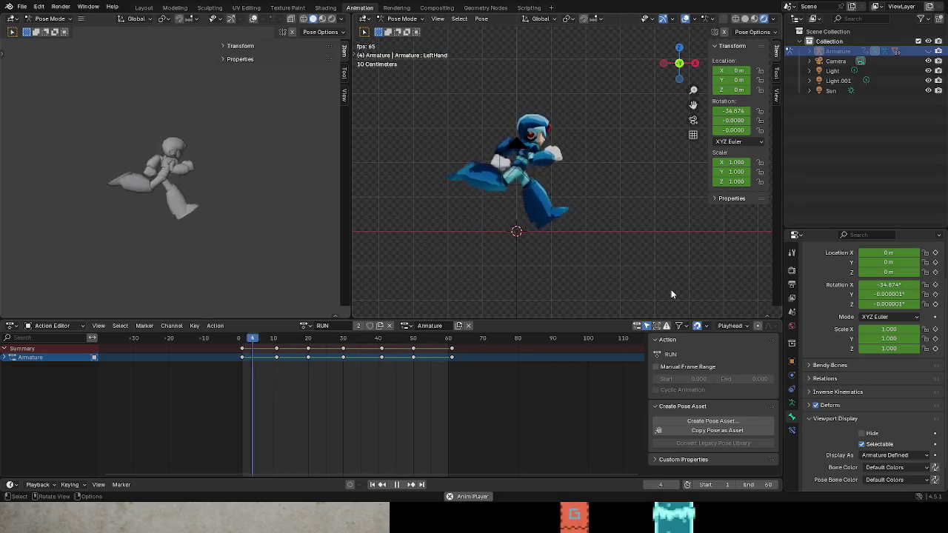
pyautogui.moveTo(563, 237)
pyautogui.mouseDown()
pyautogui.moveTo(514, 256)
pyautogui.moveTo(572, 104)
pyautogui.mouseUp()
pyautogui.scroll(5, 569, 101)
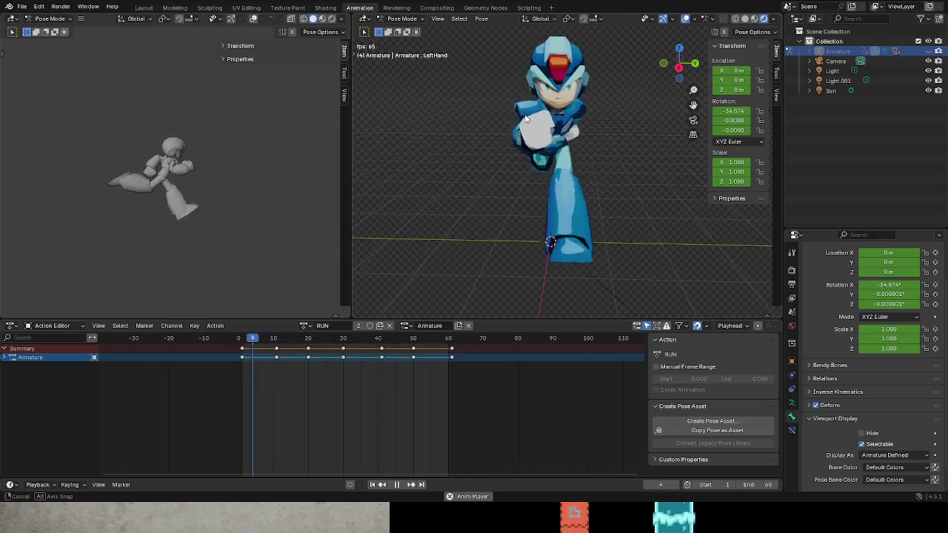
pyautogui.moveTo(554, 119)
pyautogui.mouseDown()
pyautogui.moveTo(548, 133)
pyautogui.moveTo(656, 120)
pyautogui.mouseUp()
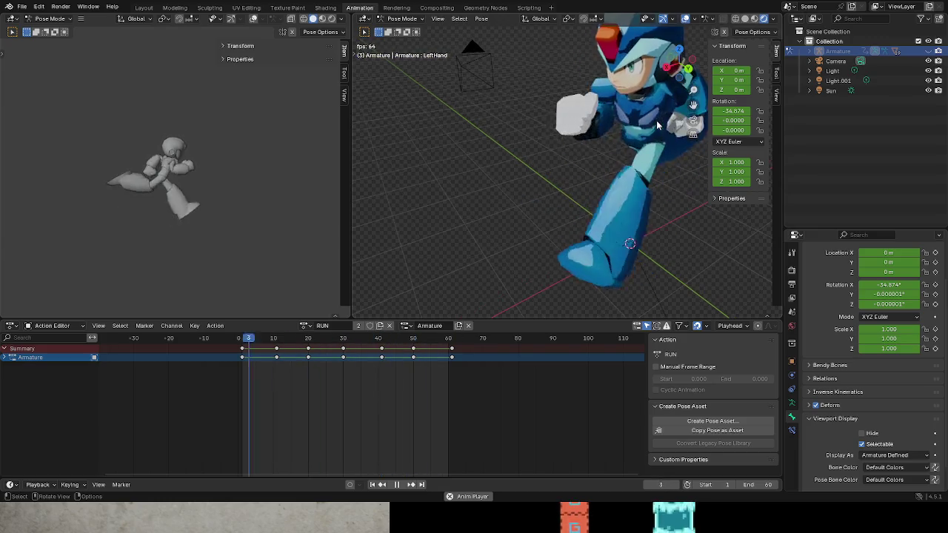
pyautogui.scroll(4, 518, 240)
pyautogui.moveTo(519, 240)
pyautogui.mouseDown()
pyautogui.moveTo(472, 244)
pyautogui.moveTo(528, 227)
pyautogui.moveTo(554, 211)
pyautogui.moveTo(548, 206)
pyautogui.moveTo(519, 239)
pyautogui.mouseUp()
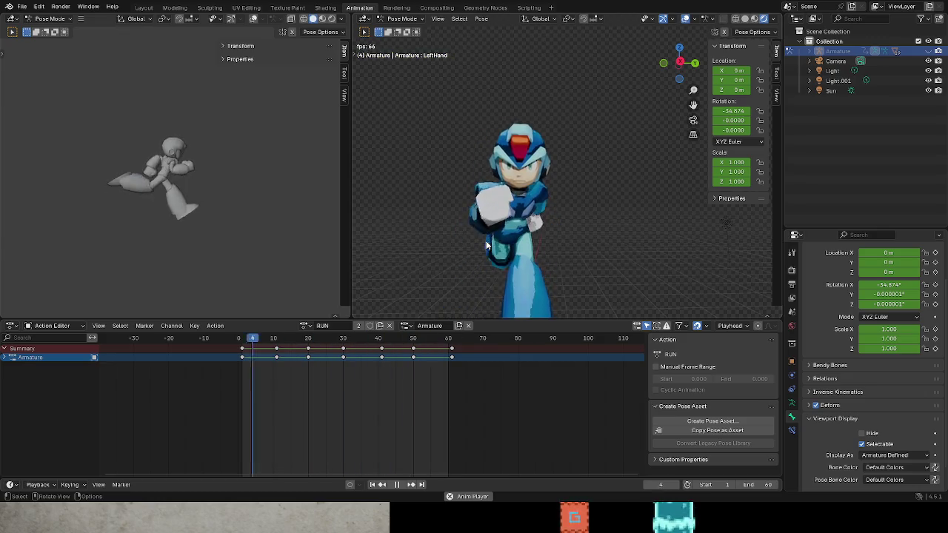
pyautogui.press('space')
pyautogui.click(304, 326)
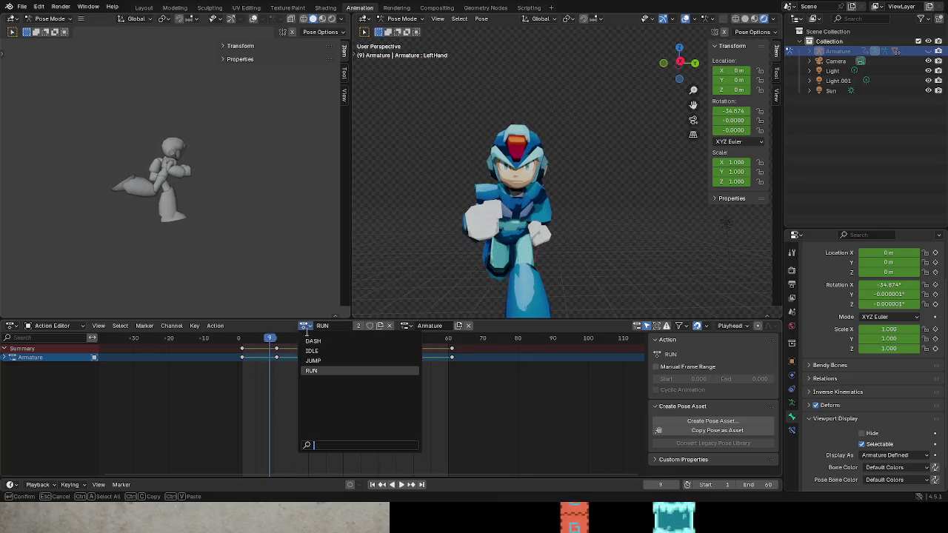
pyautogui.click(318, 343)
pyautogui.press('space')
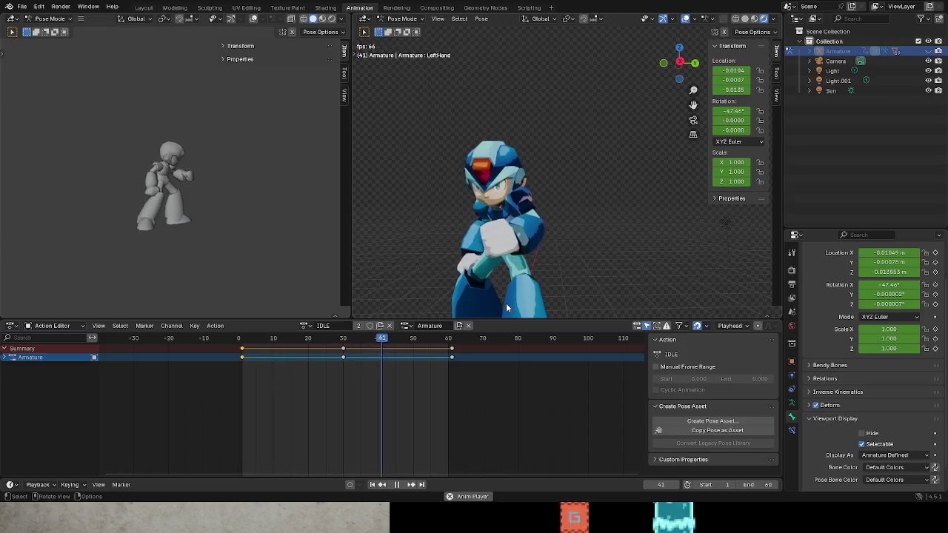
pyautogui.press('space')
pyautogui.hscroll(5, 529, 264)
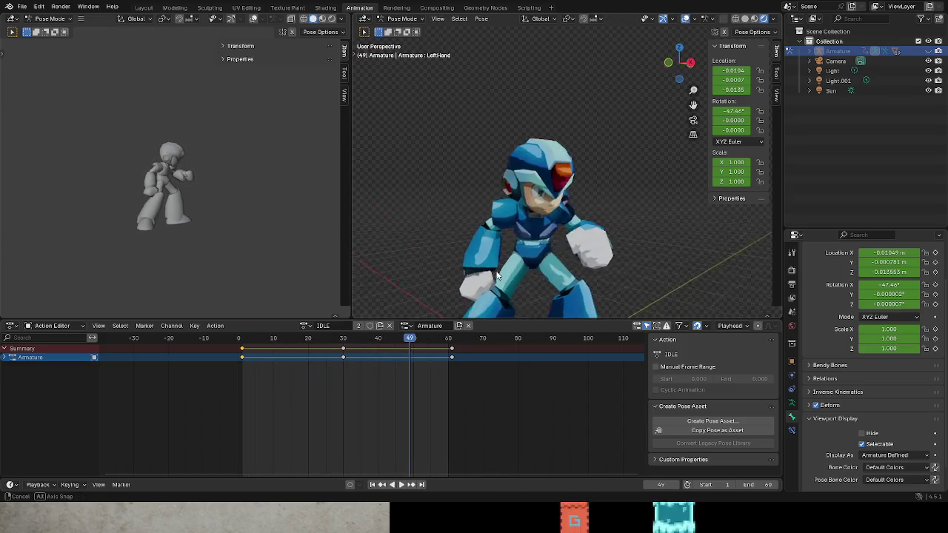
pyautogui.scroll(-4, 502, 268)
pyautogui.press('space')
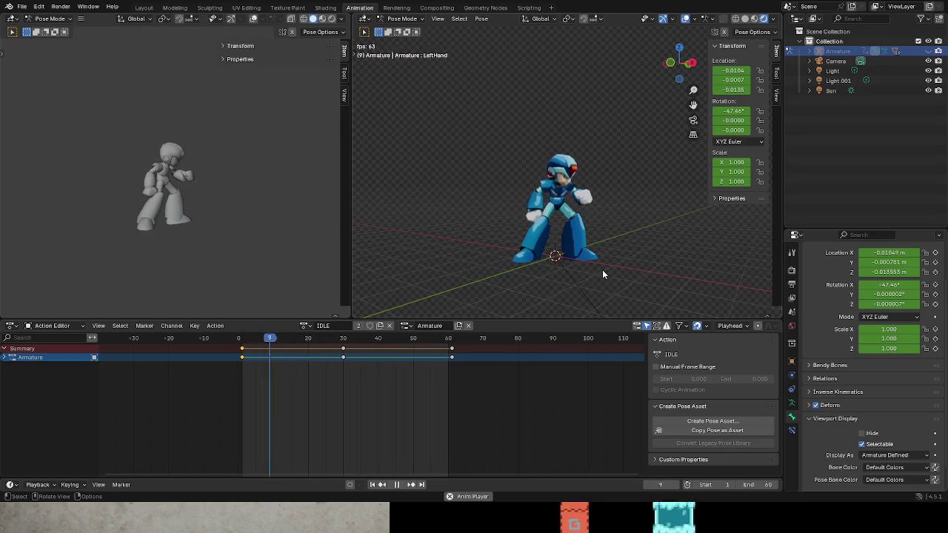
pyautogui.press('space')
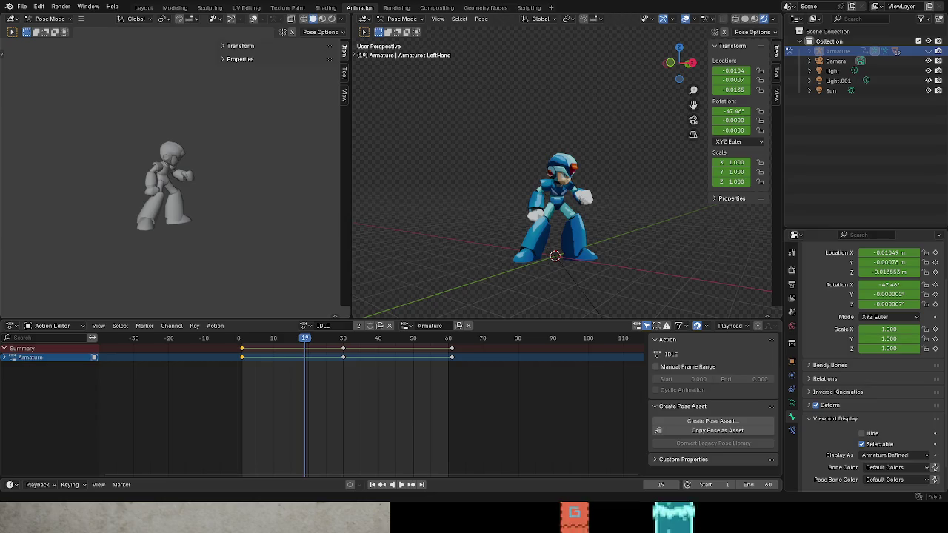
pyautogui.click(306, 326)
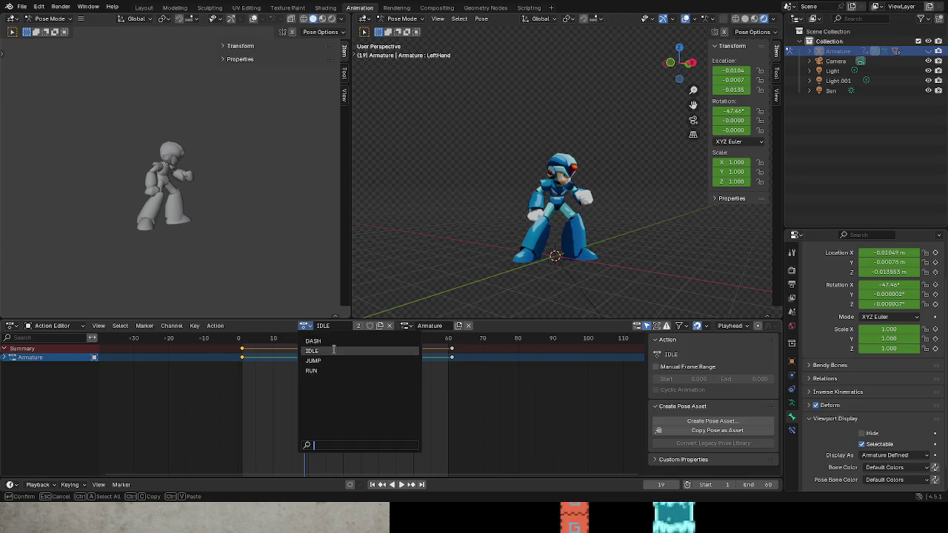
pyautogui.click(313, 341)
pyautogui.moveTo(249, 339); pyautogui.dragTo(356, 352)
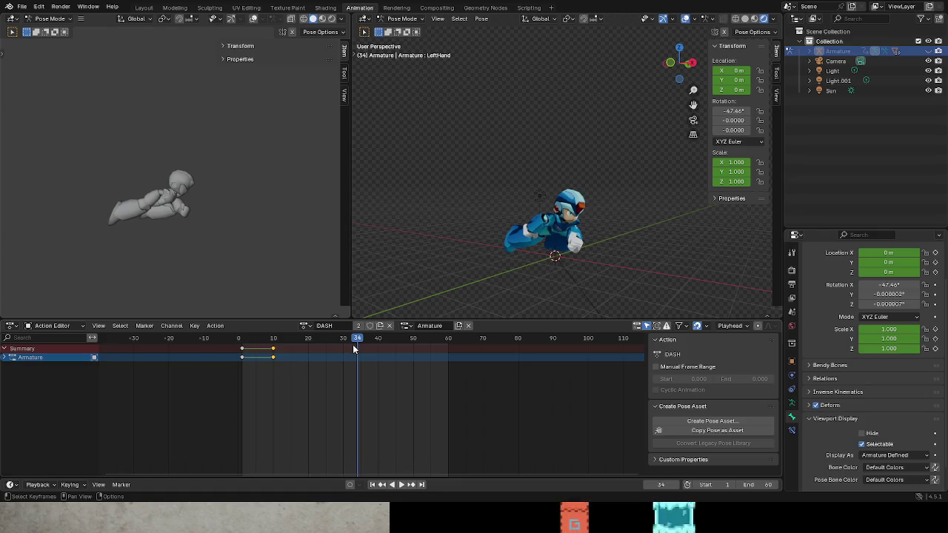
pyautogui.moveTo(355, 345)
pyautogui.mouseDown()
pyautogui.moveTo(239, 339)
pyautogui.moveTo(256, 338)
pyautogui.mouseUp()
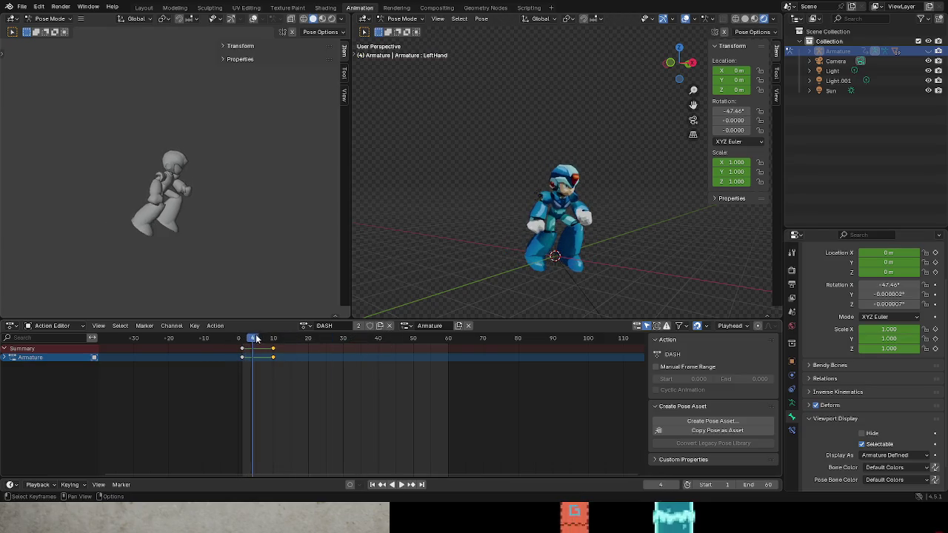
pyautogui.click(306, 326)
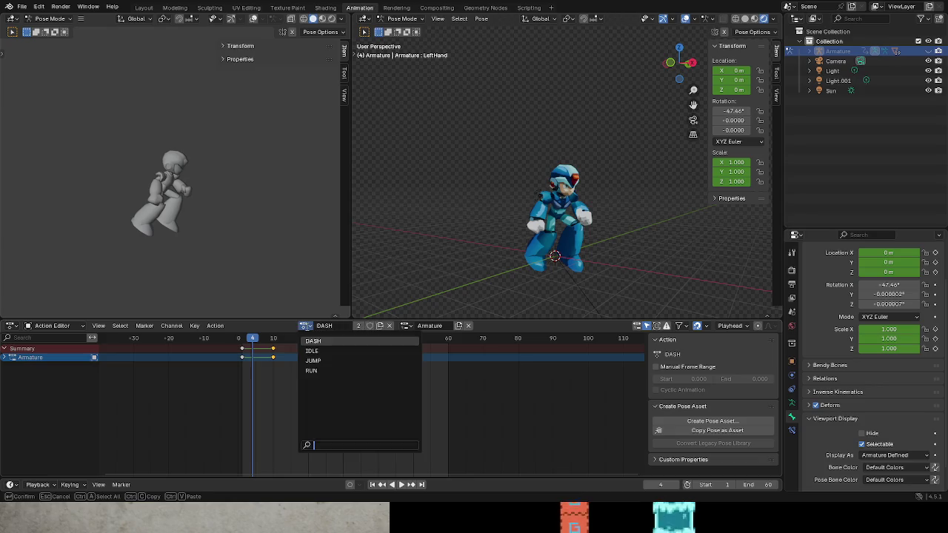
pyautogui.click(321, 351)
pyautogui.press('space')
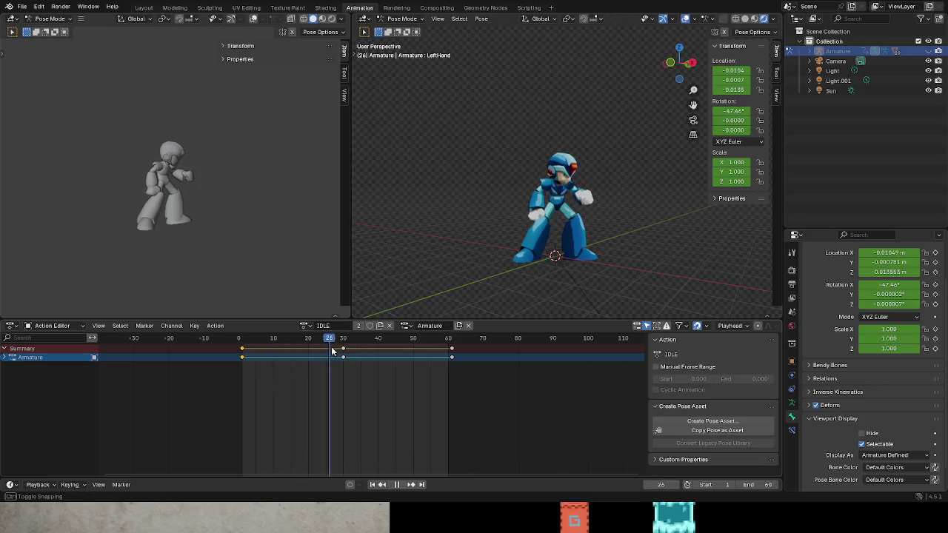
pyautogui.moveTo(425, 360)
pyautogui.mouseDown()
pyautogui.moveTo(442, 361)
pyautogui.moveTo(242, 364)
pyautogui.mouseUp()
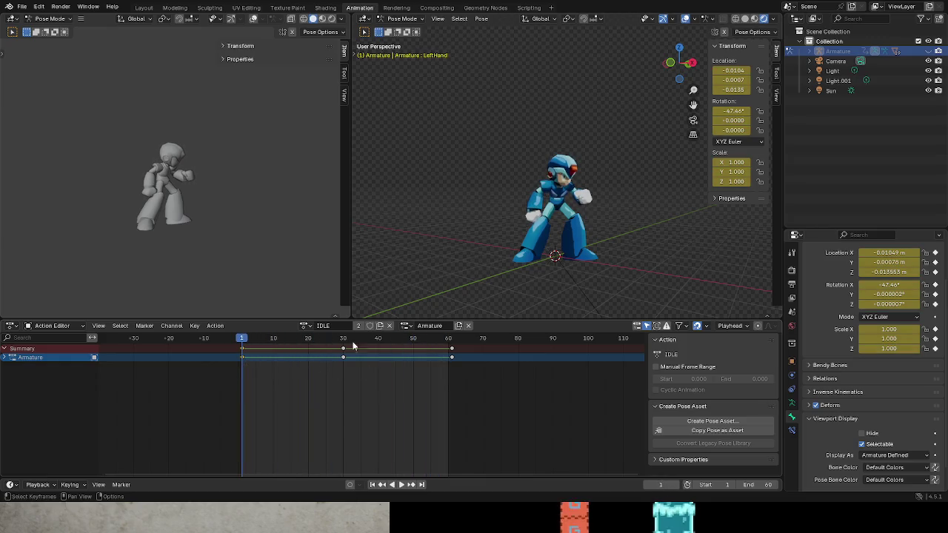
pyautogui.moveTo(518, 268)
pyautogui.mouseDown()
pyautogui.moveTo(552, 279)
pyautogui.moveTo(530, 279)
pyautogui.moveTo(548, 260)
pyautogui.moveTo(583, 271)
pyautogui.mouseUp()
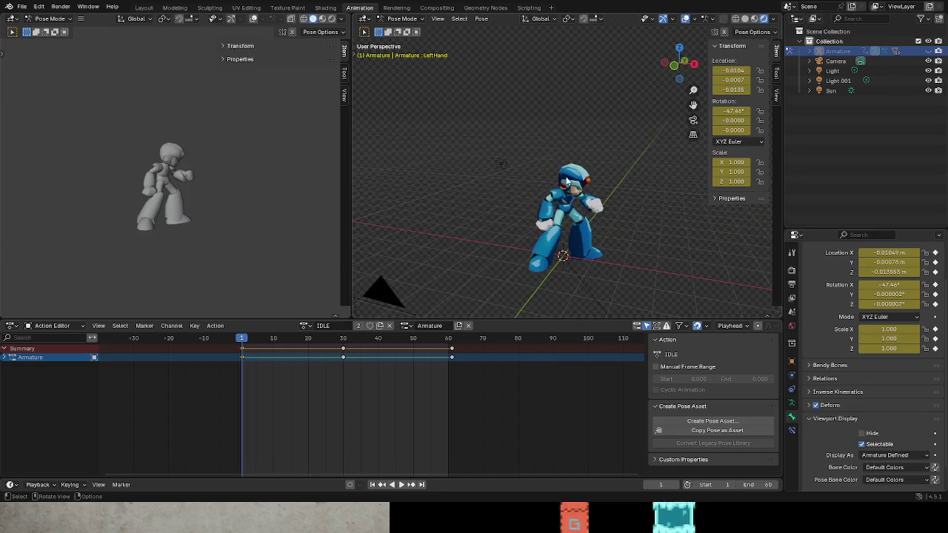
pyautogui.hotkey('ctrl', 'q')
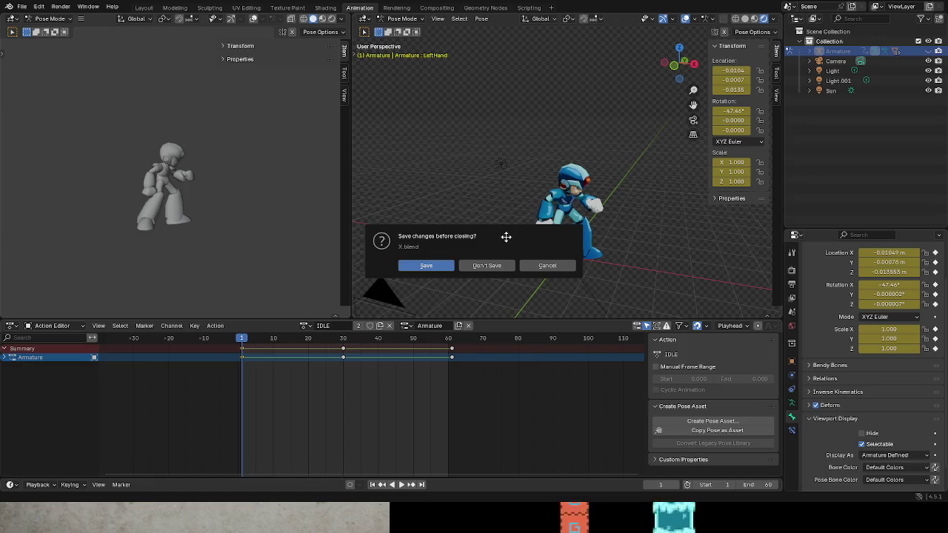
# Step: Close Blender with Don't Save, discarding the changes
pyautogui.click(466, 265)
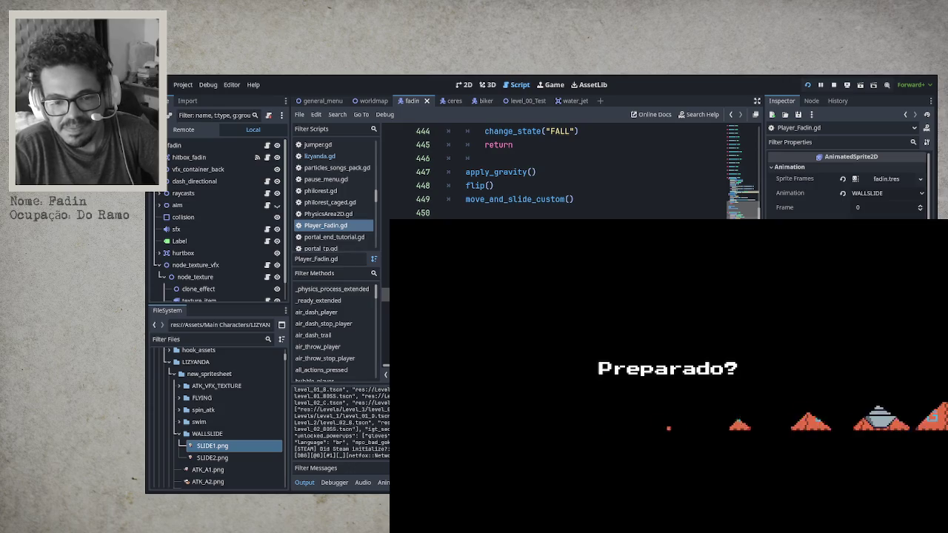
# Step: Climb the ladder, jump over the brick pillar, run through the room, and show Debug Options with F3
pyautogui.press('Left')
pyautogui.press('Up')
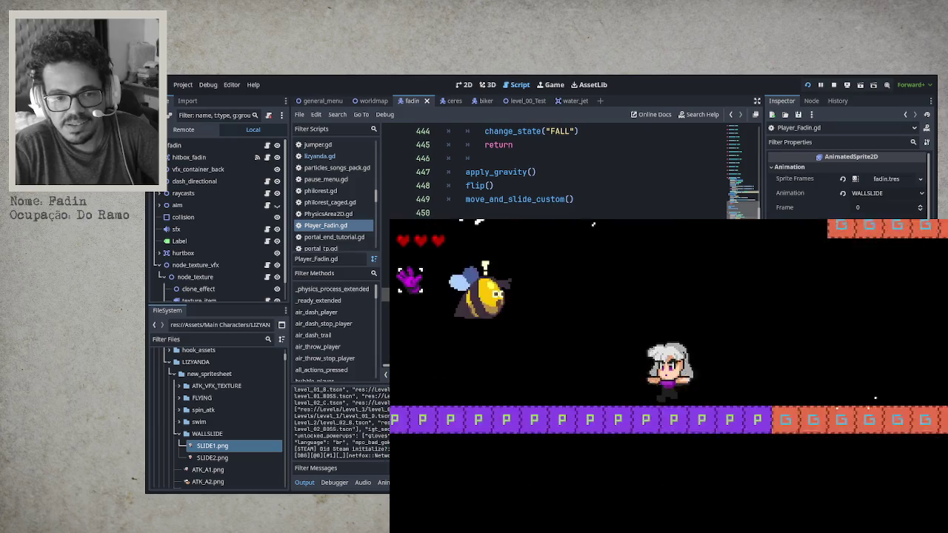
pyautogui.press('Left')
pyautogui.press('space')
pyautogui.press('space')
pyautogui.press('Left')
pyautogui.press('Right')
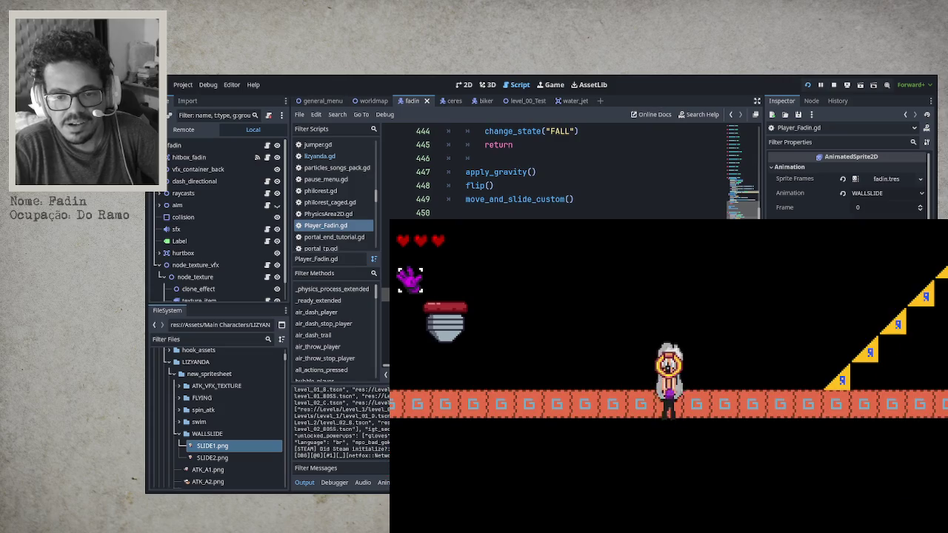
pyautogui.press('Left')
pyautogui.press('F3')
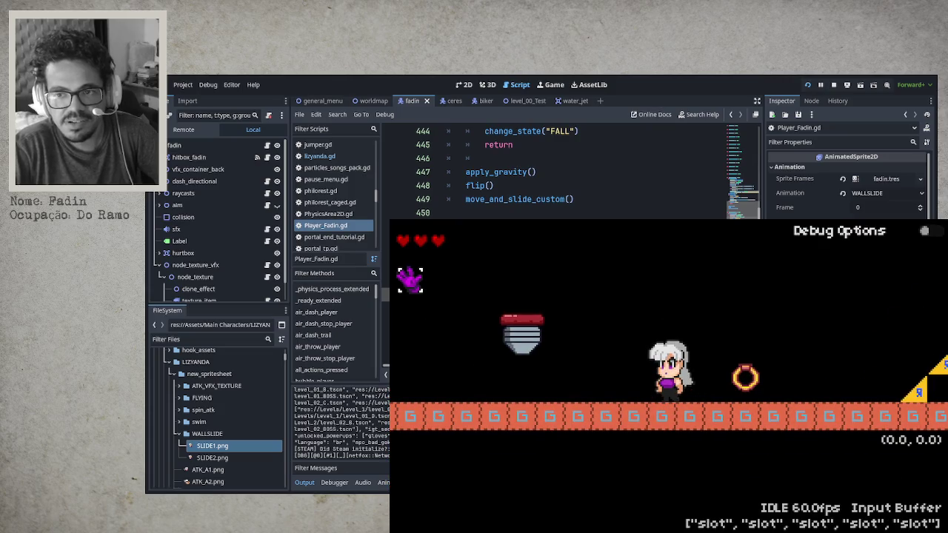
# Step: Turn on Debug Options and spawn the bike
pyautogui.press('Left')
pyautogui.press('F3')
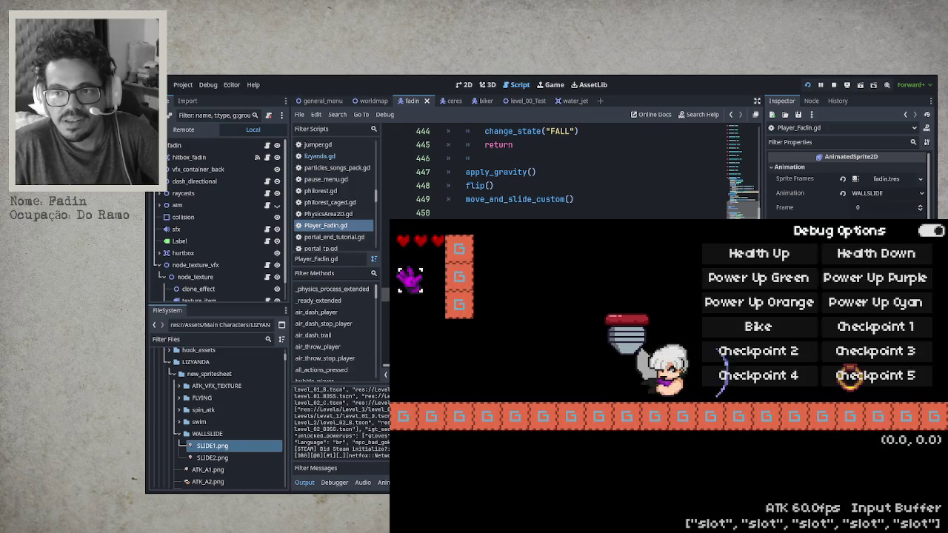
pyautogui.press('Return')
# Step: Mount the bike, jump twice, and throw the ring left and then right
pyautogui.press('F3')
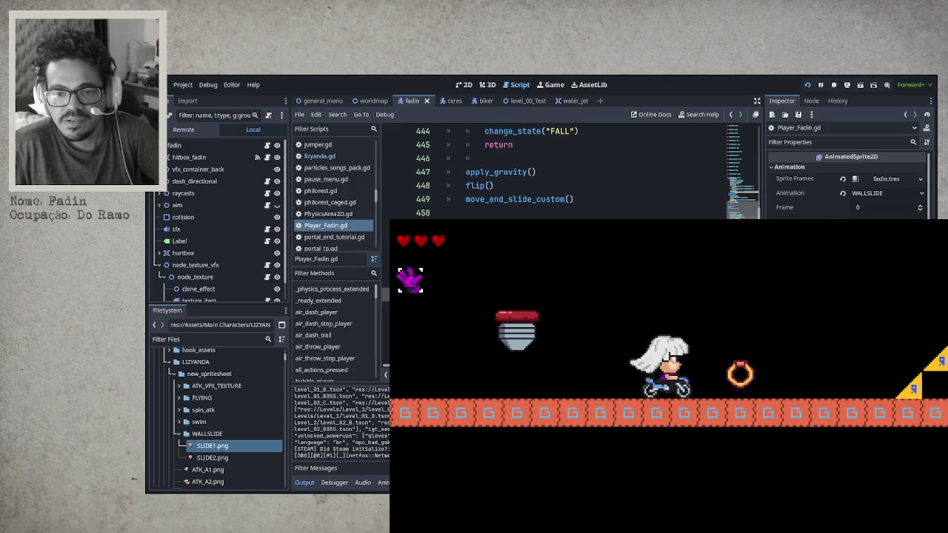
pyautogui.press('space')
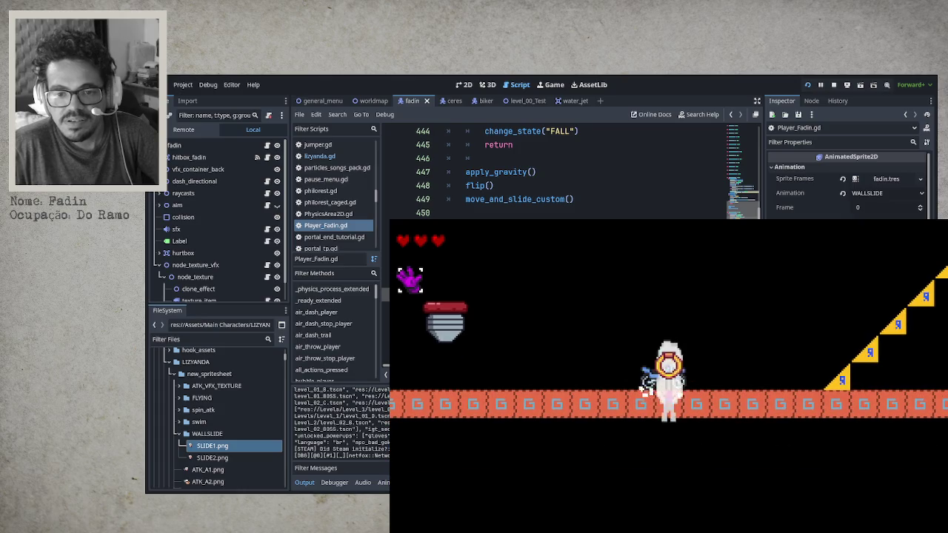
pyautogui.press('space')
pyautogui.press('space')
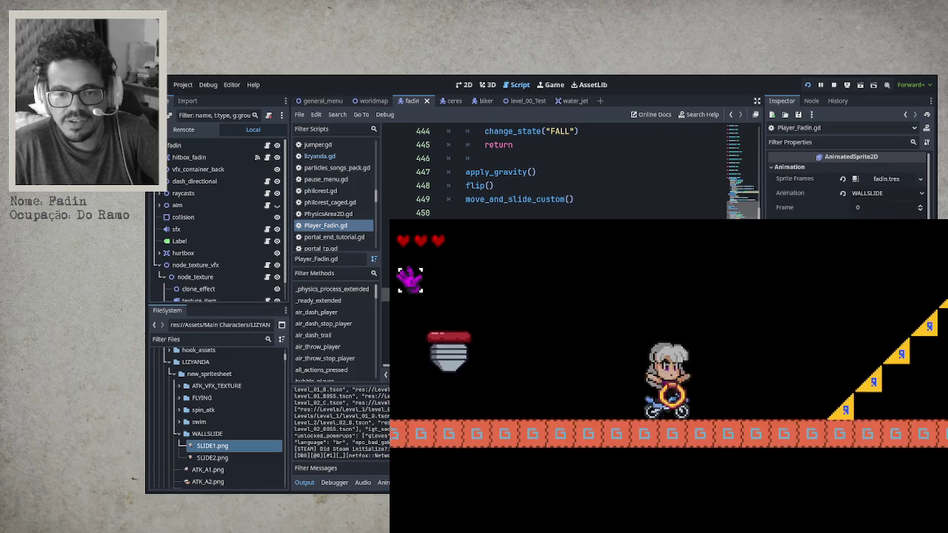
pyautogui.press('x')
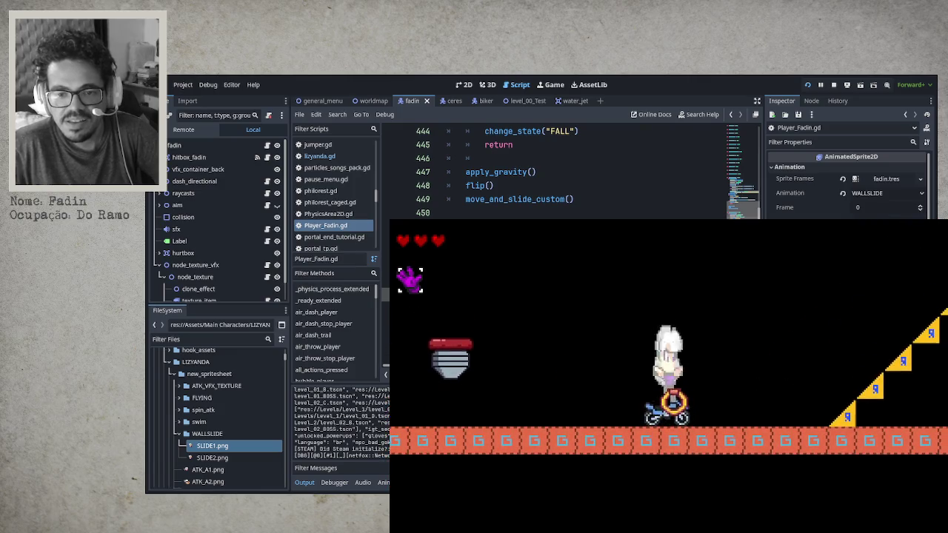
pyautogui.press('x')
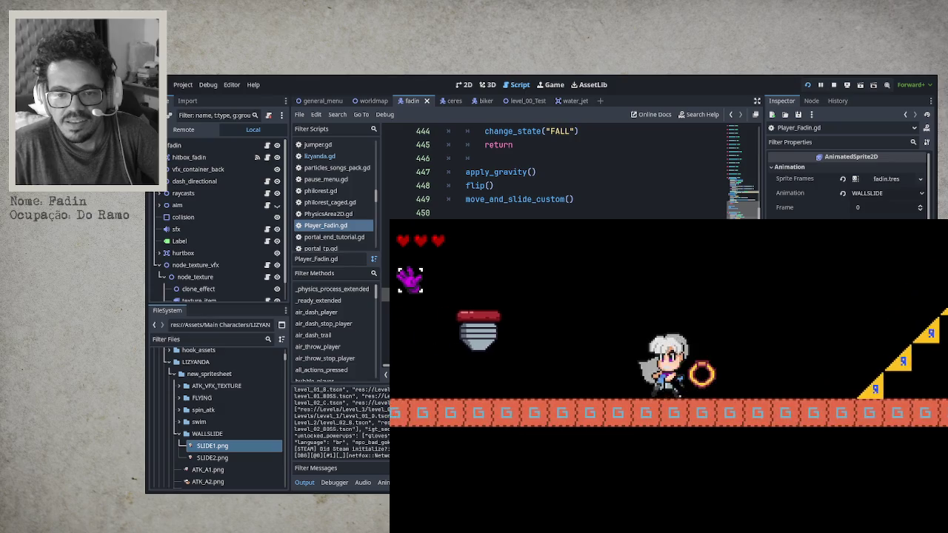
# Step: Jump the bike, leave the motorbike, and dash up-right off a platform
pyautogui.press('space')
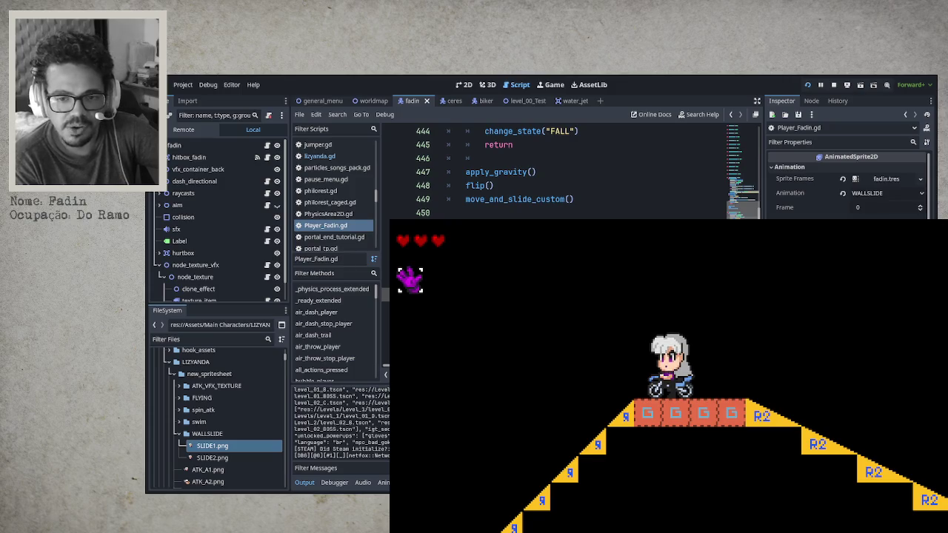
pyautogui.press('space')
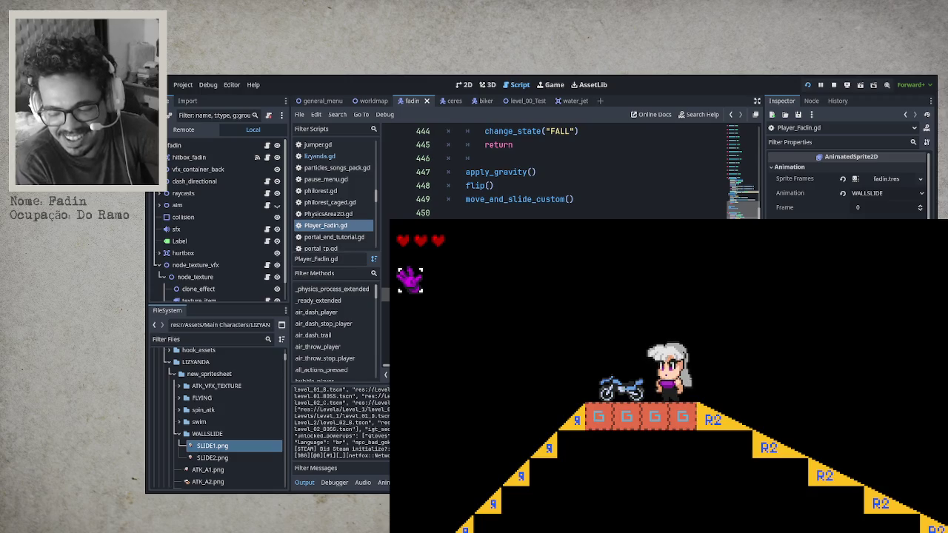
pyautogui.press('space')
pyautogui.press('Right')
pyautogui.press('shift')
# Step: Chain dashes down-left, left, straight up, and diagonally up-right onto a platform
pyautogui.press('Left')
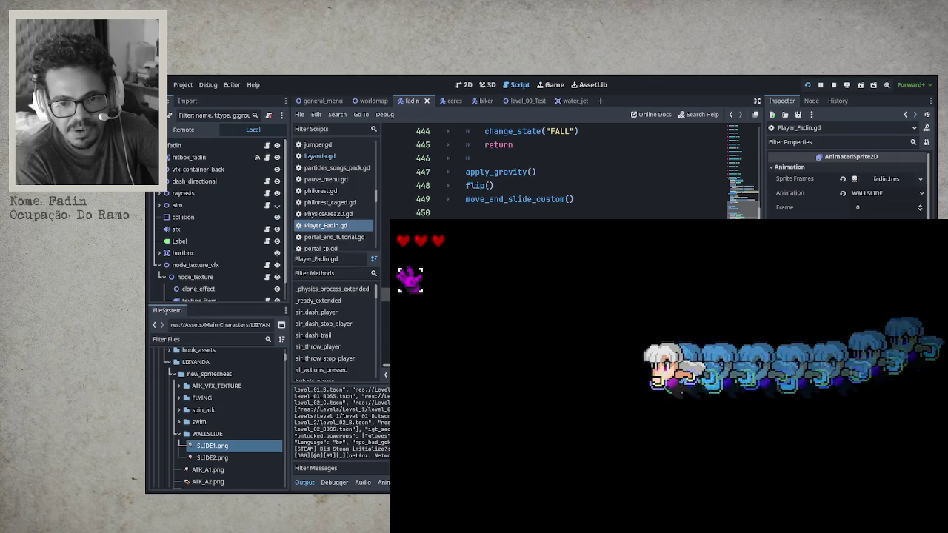
pyautogui.press('Up')
pyautogui.press('Left')
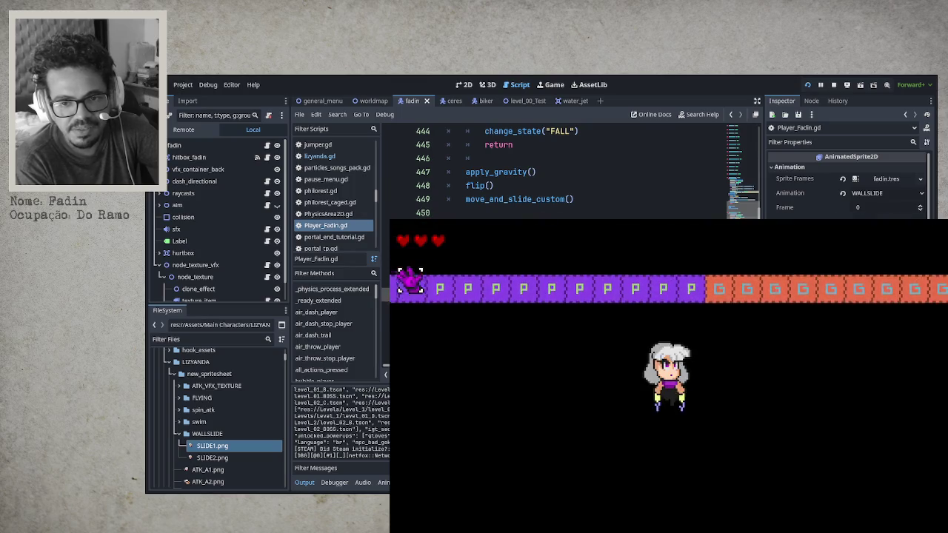
pyautogui.press('Up')
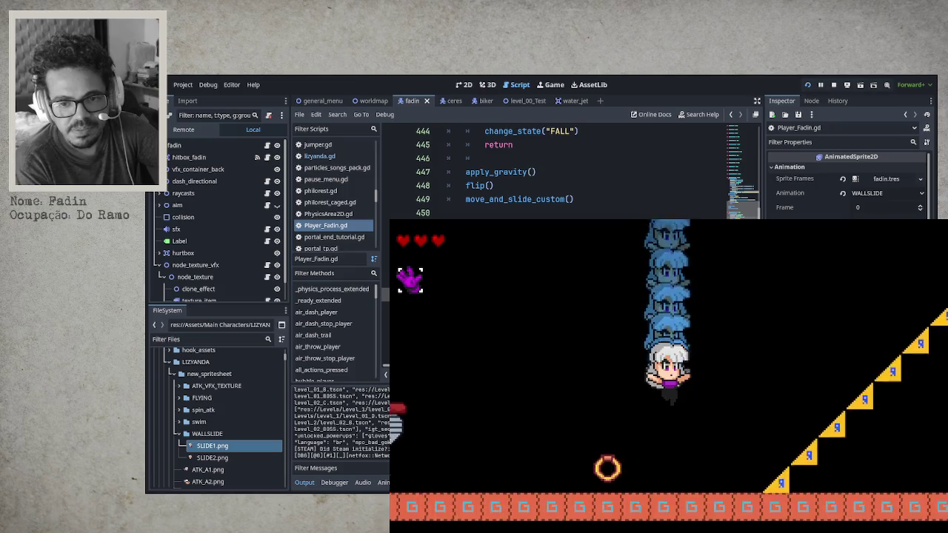
pyautogui.press('Up')
pyautogui.press('Right')
pyautogui.press('Right')
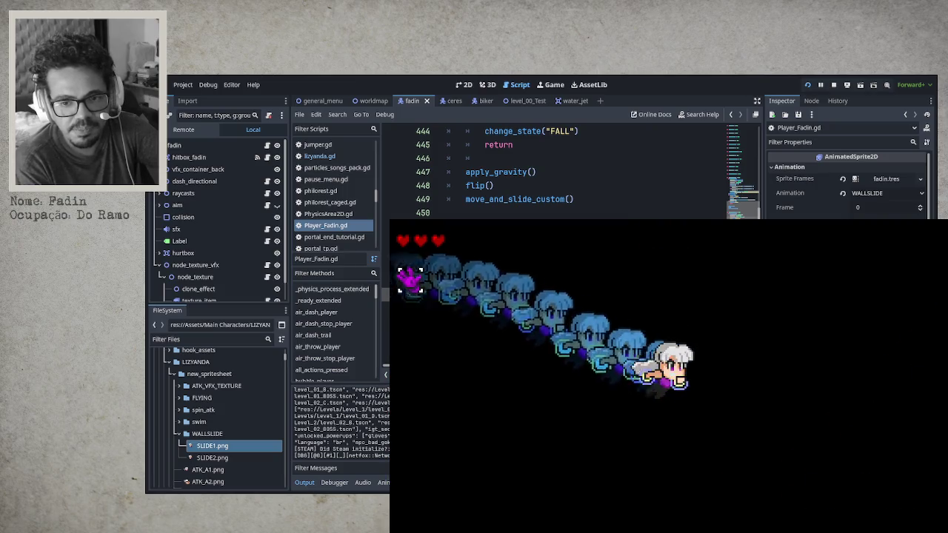
pyautogui.press('Down')
pyautogui.press('Left')
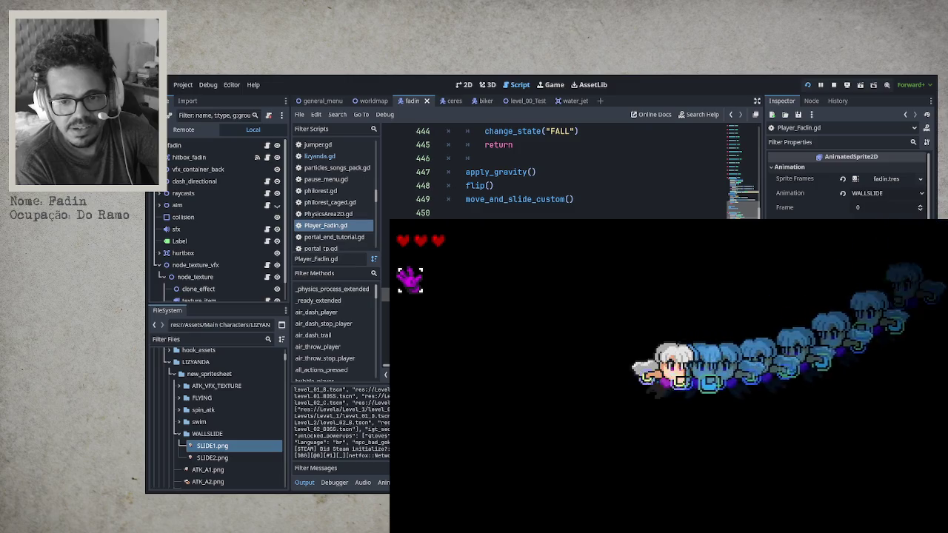
pyautogui.press('Down')
# Step: Dash down-right toward the slope, up the right wall, then slide and dash down-left
pyautogui.press('Right')
pyautogui.press('Up')
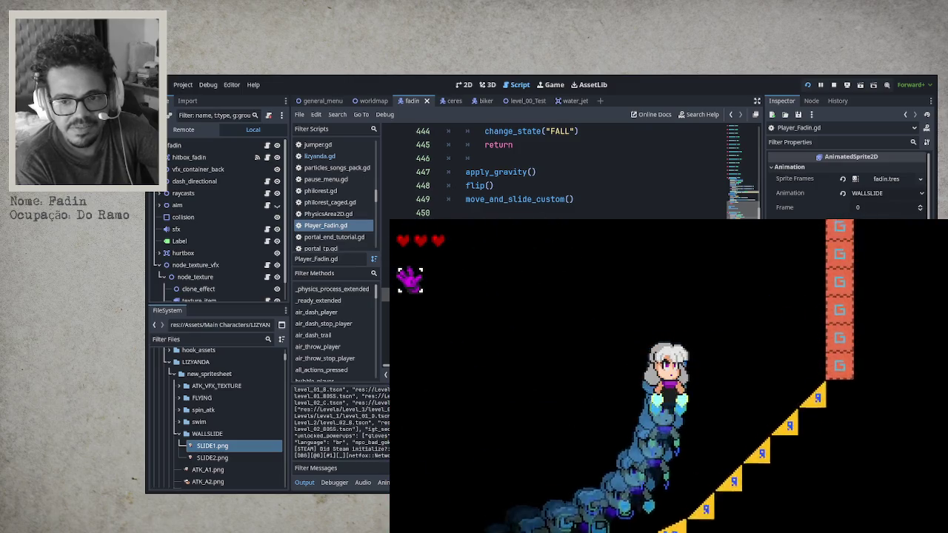
pyautogui.press('Left')
pyautogui.press('Down')
pyautogui.press('Left')
pyautogui.press('Down')
pyautogui.press('Left')
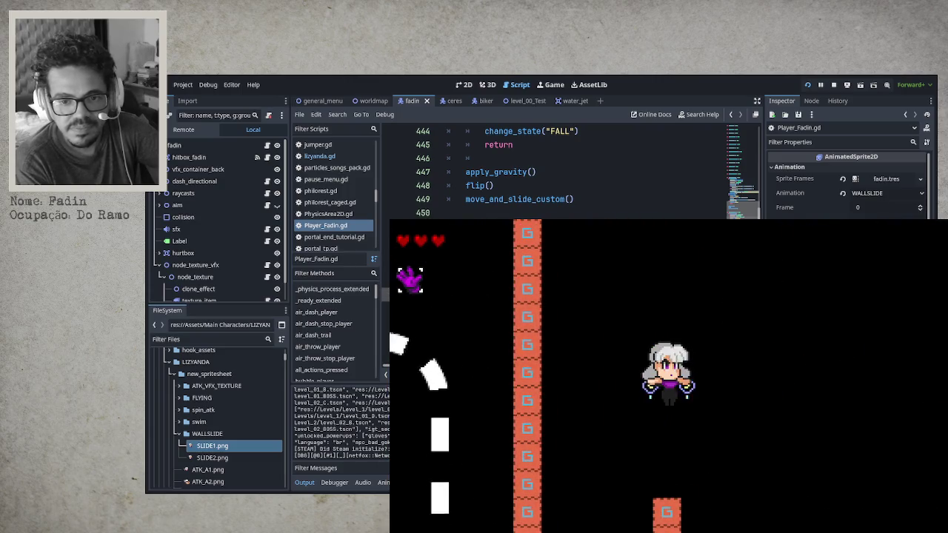
# Step: Run right, dash upward into the bee room, and strike the bee
pyautogui.press('Left')
pyautogui.press('Right')
pyautogui.press('Up')
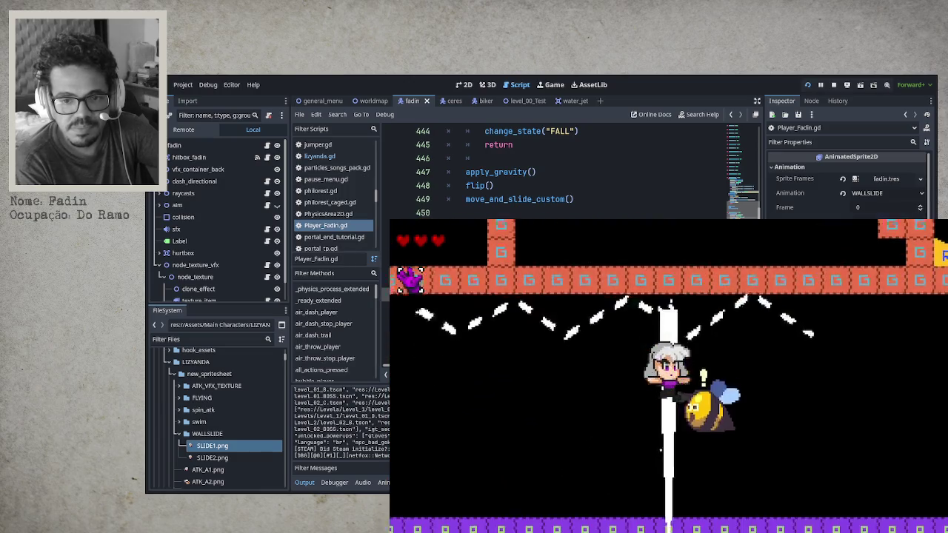
pyautogui.press('x')
pyautogui.press('x')
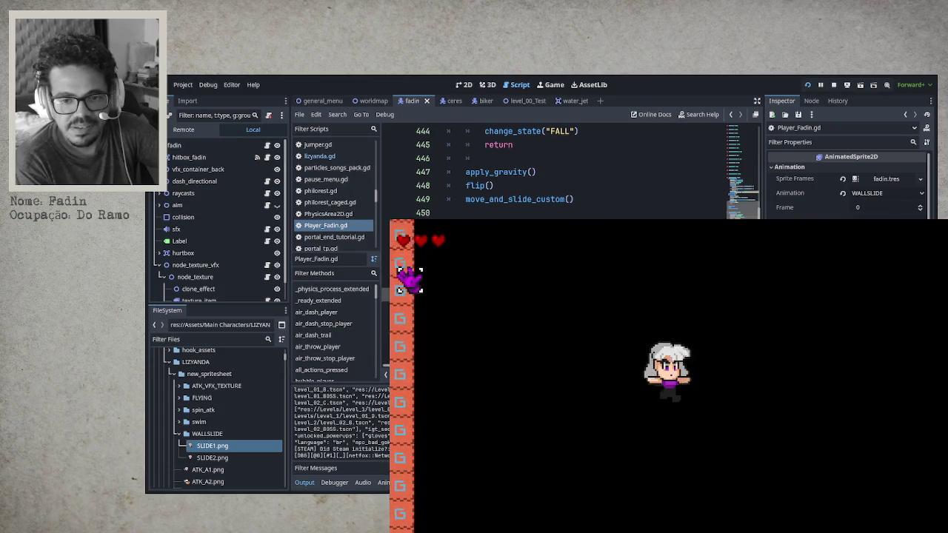
# Step: Drop to the lower floor, cling to the tall wall and pillar, then stop the game with F8
pyautogui.press('Right')
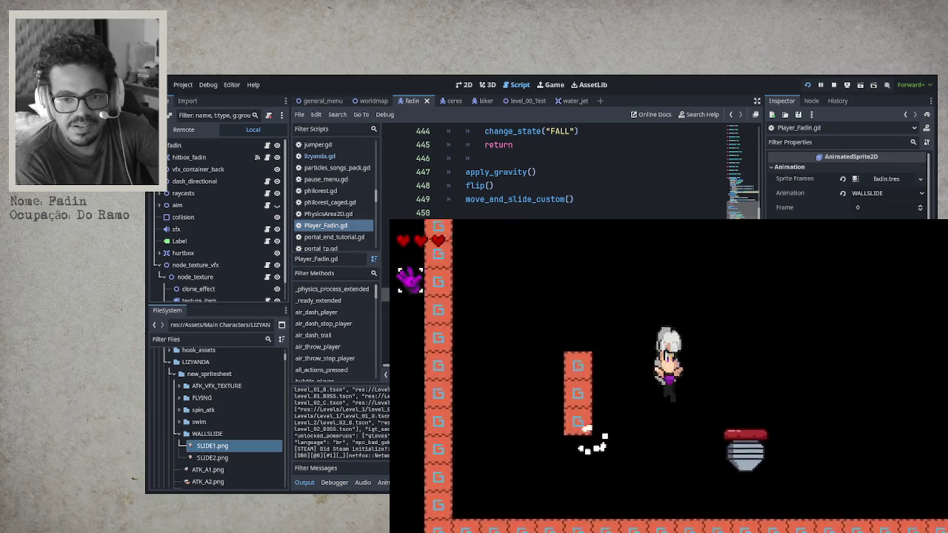
pyautogui.press('Left')
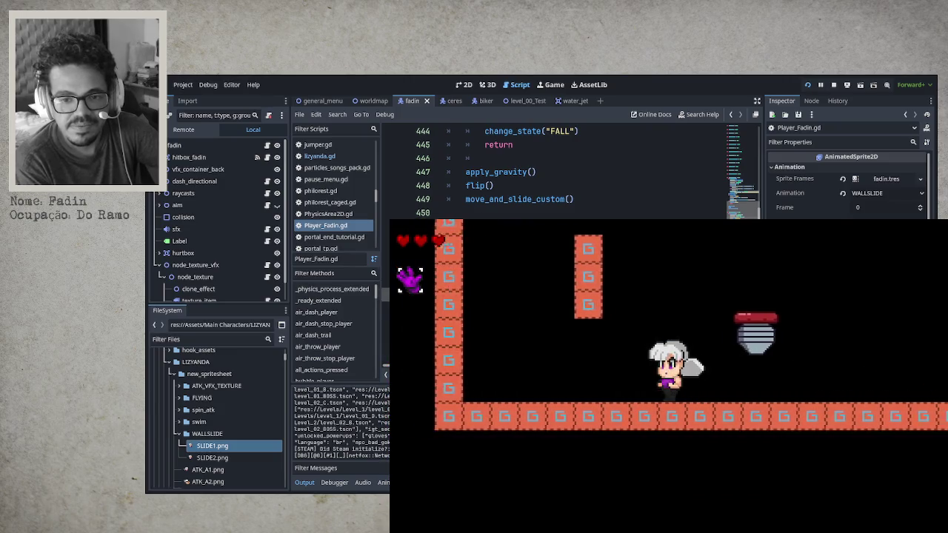
pyautogui.press('x')
pyautogui.press('x')
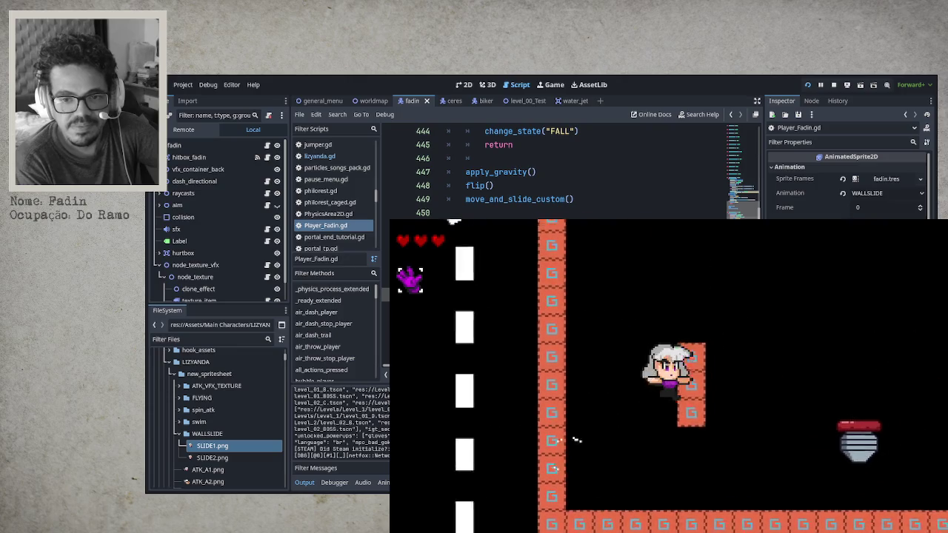
pyautogui.press('Right')
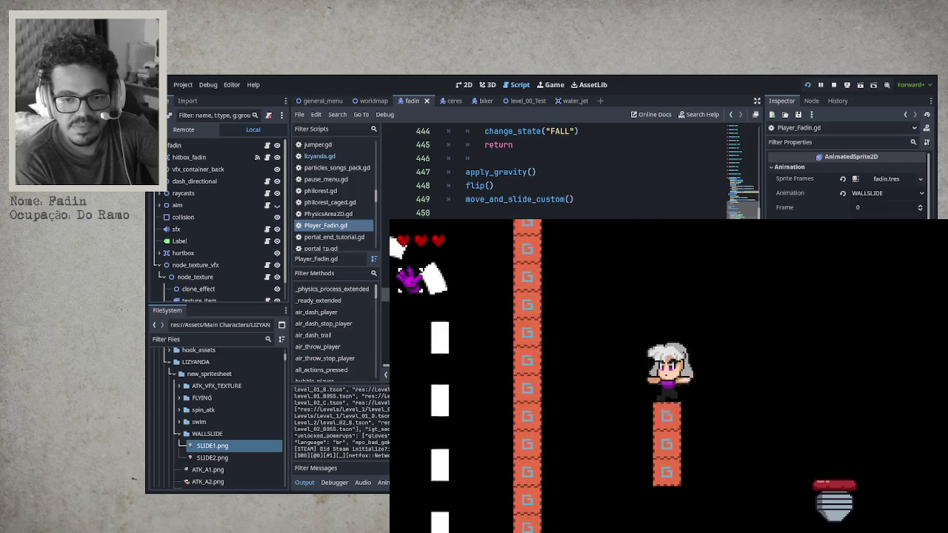
pyautogui.press('Left')
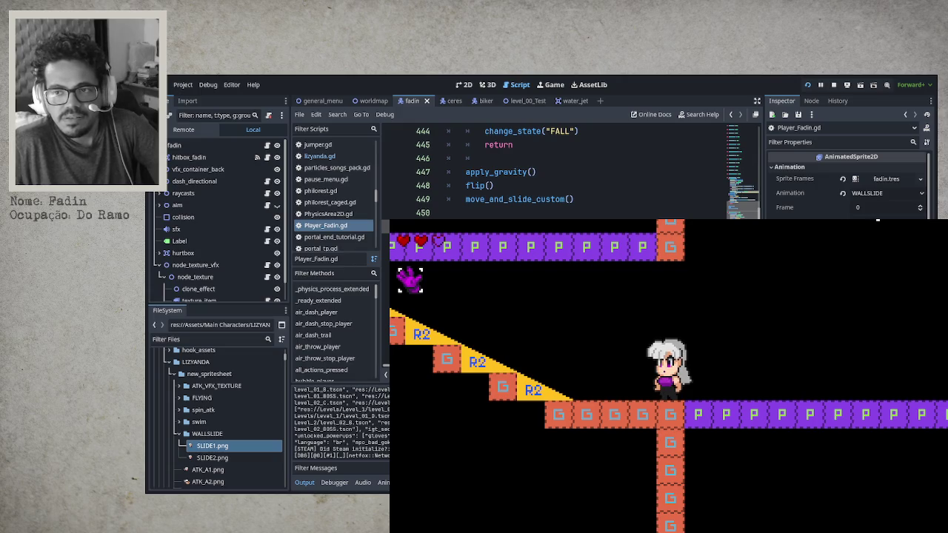
pyautogui.press('F8')
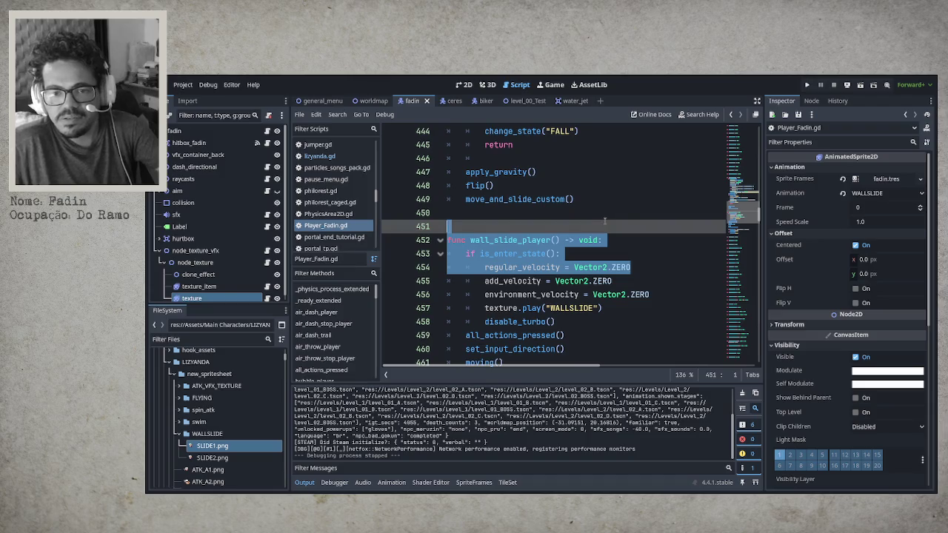
# Step: Save the edited scene with Ctrl+S before relaunching the game
pyautogui.hotkey('ctrl', 's')
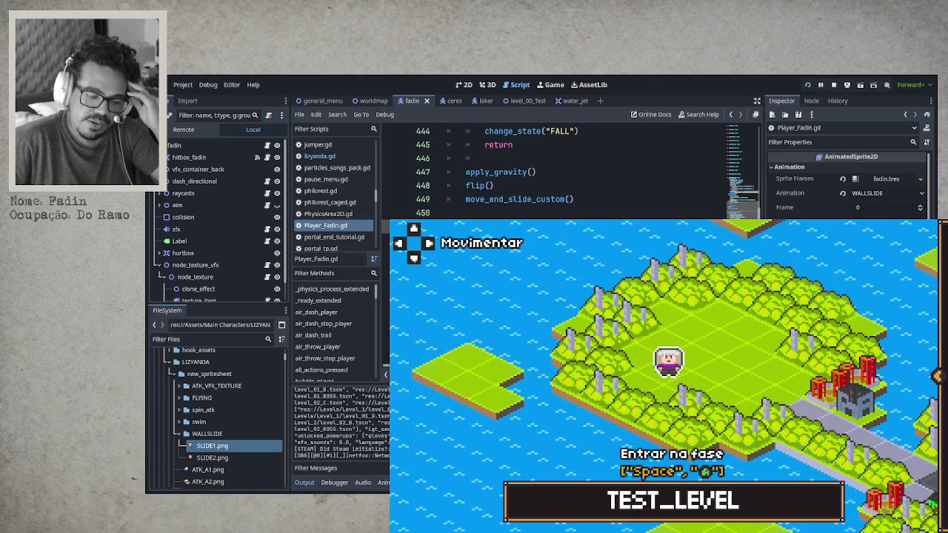
# Step: Enter TEST_LEVEL from the map, walk the player right past the bee, then stop the play-test
pyautogui.press('space')
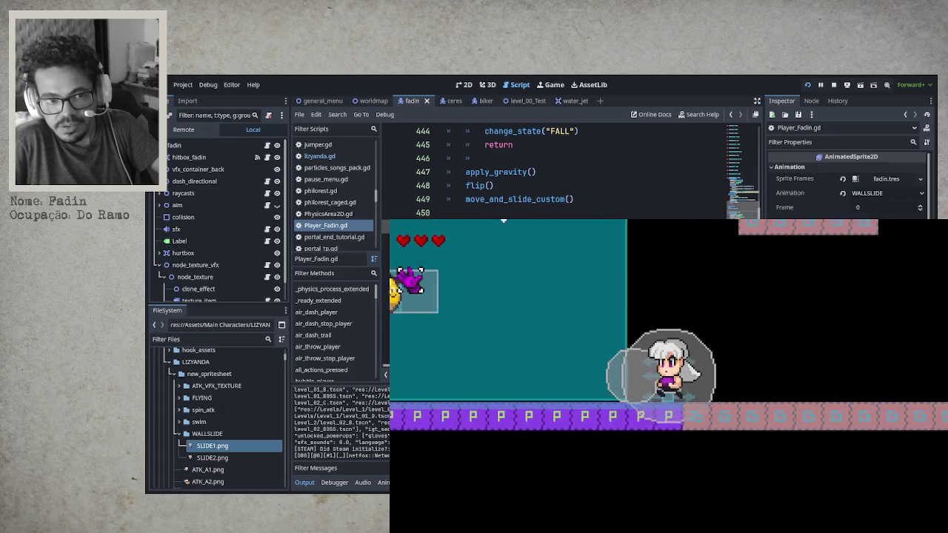
pyautogui.press('Right')
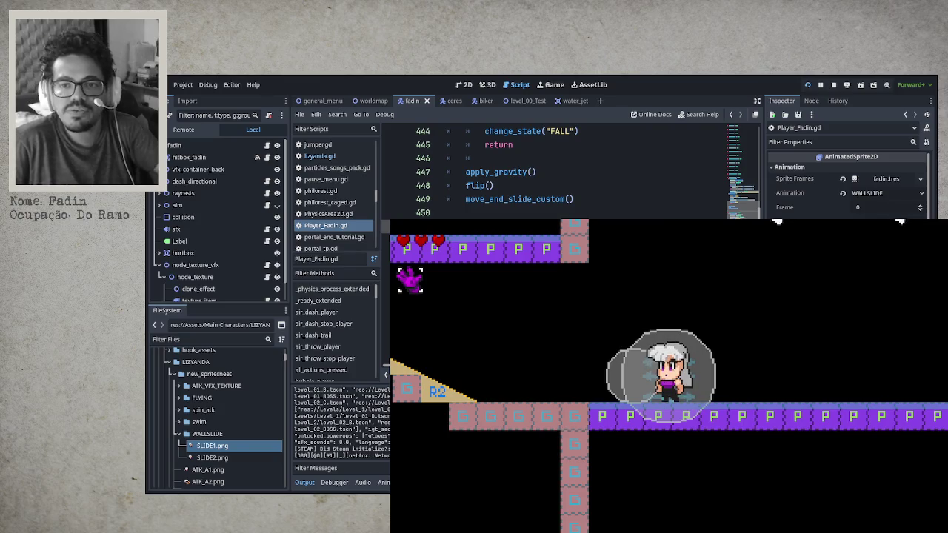
pyautogui.press('F8')
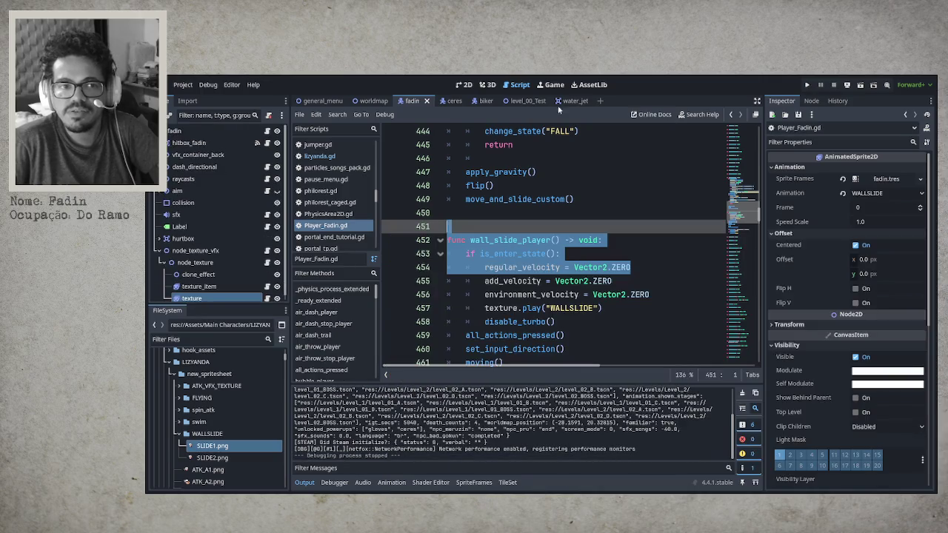
# Step: Select the flip() and move_and_slide_custom() lines, then open and close an empty new scene
pyautogui.click(568, 198)
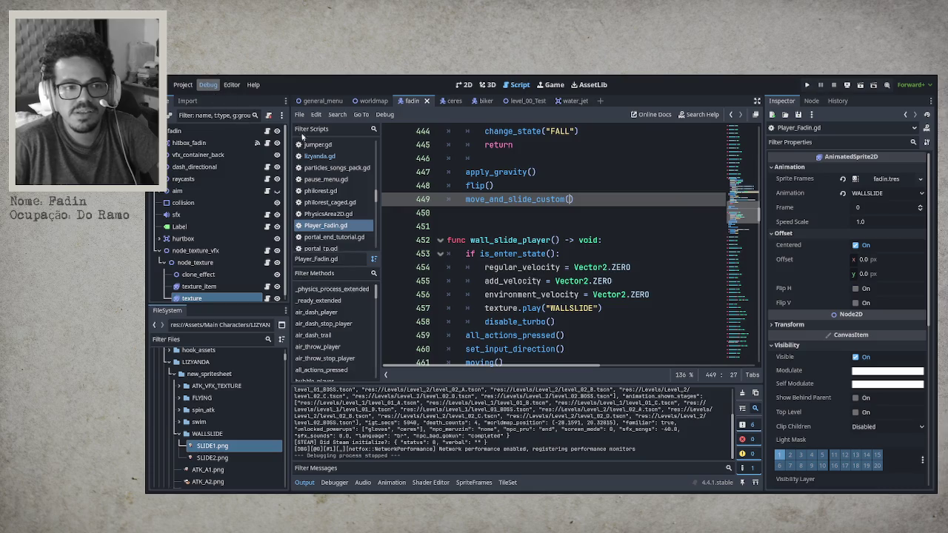
pyautogui.moveTo(568, 199); pyautogui.dragTo(568, 183)
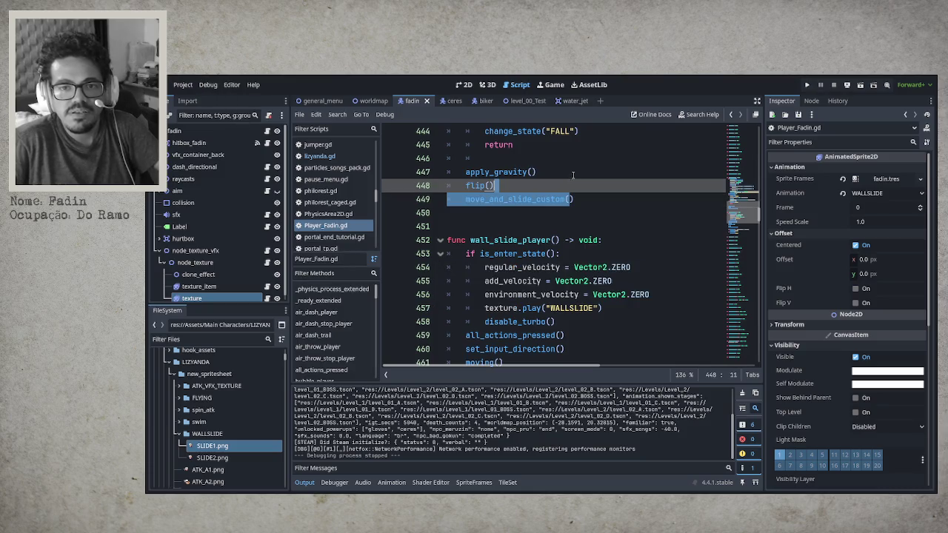
pyautogui.click(601, 101)
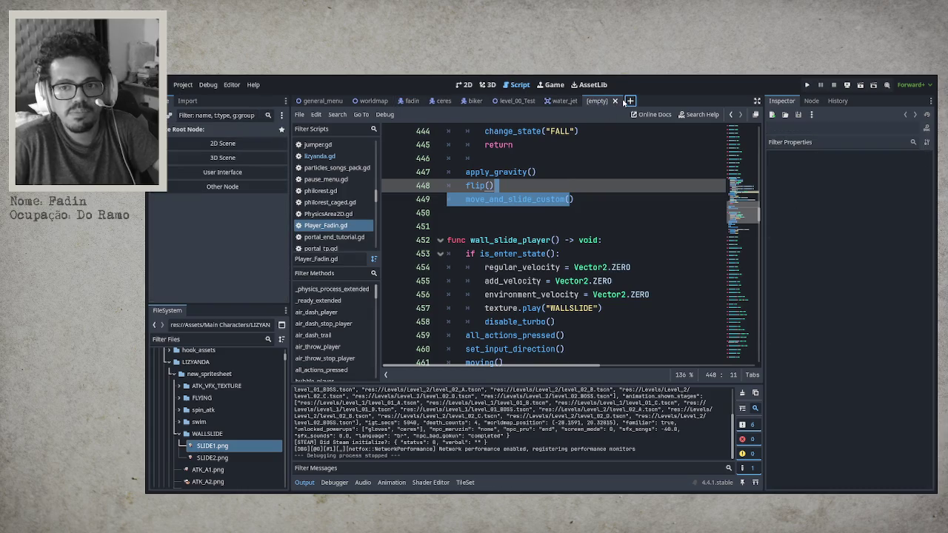
pyautogui.click(614, 101)
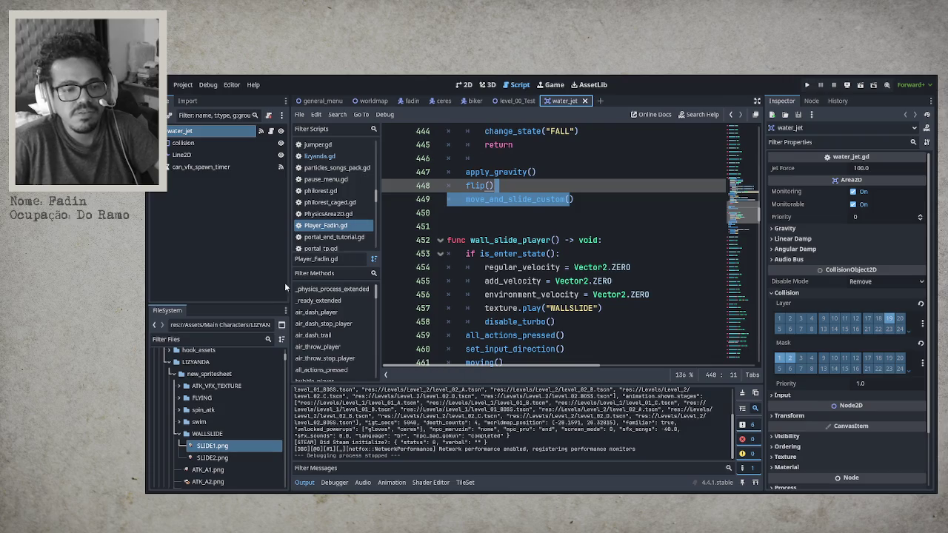
# Step: Filter the FileSystem for 'bee' and open res://enemies/bee_dive.tscn
pyautogui.click(231, 339)
pyautogui.write('bee')
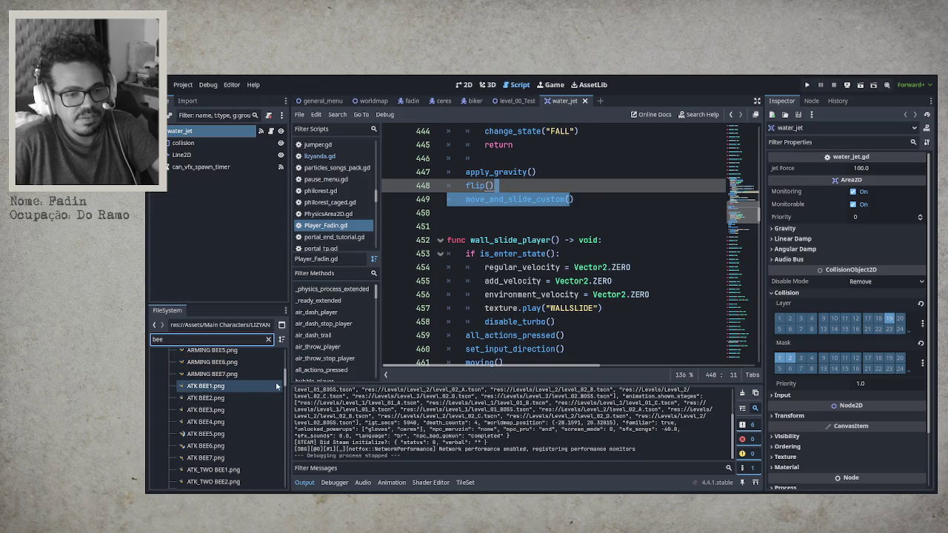
pyautogui.moveTo(286, 383)
pyautogui.mouseDown()
pyautogui.moveTo(292, 360)
pyautogui.moveTo(301, 471)
pyautogui.mouseUp()
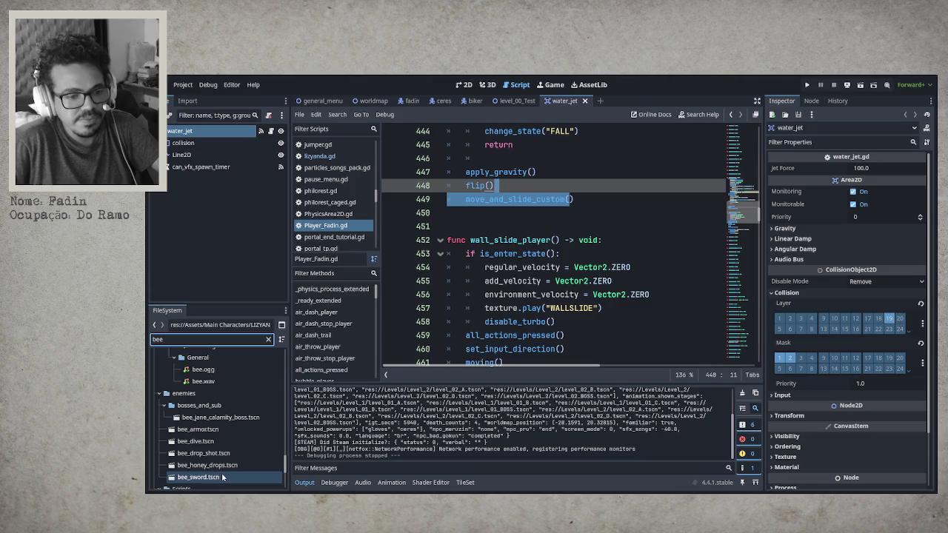
pyautogui.click(200, 443)
pyautogui.doubleClick(199, 443)
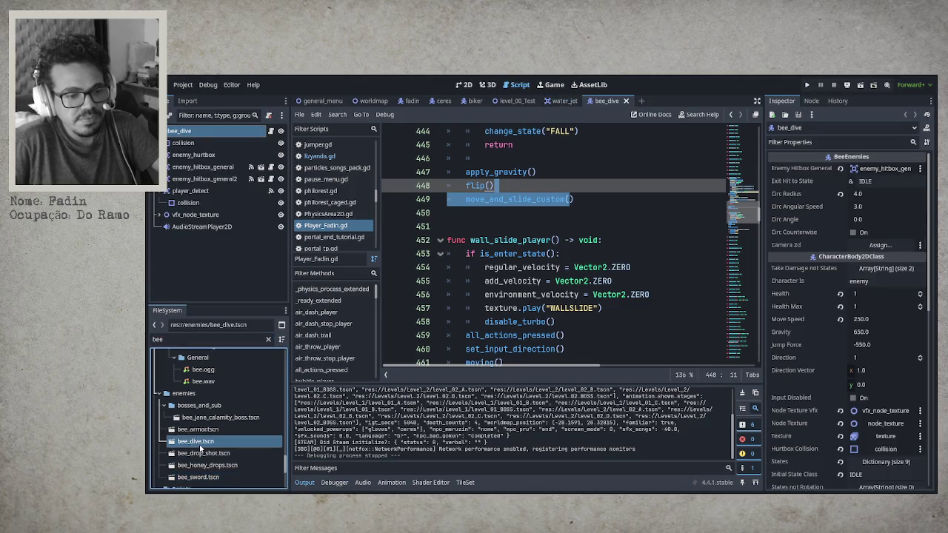
# Step: Write hitbox_position_management(_direction : float) in bee_dive.gd, setting enemy_hitbox_general_2.position.x per direction sign
pyautogui.click(270, 131)
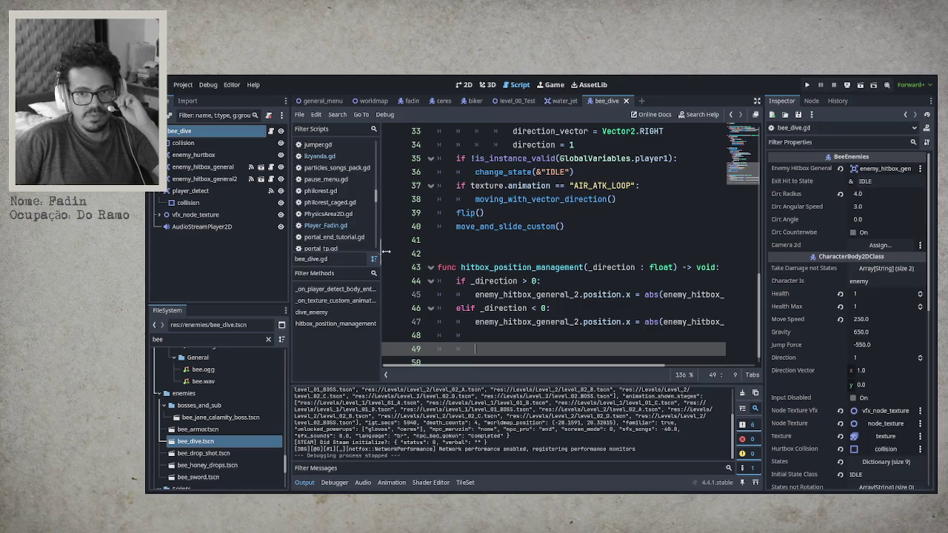
pyautogui.click(462, 86)
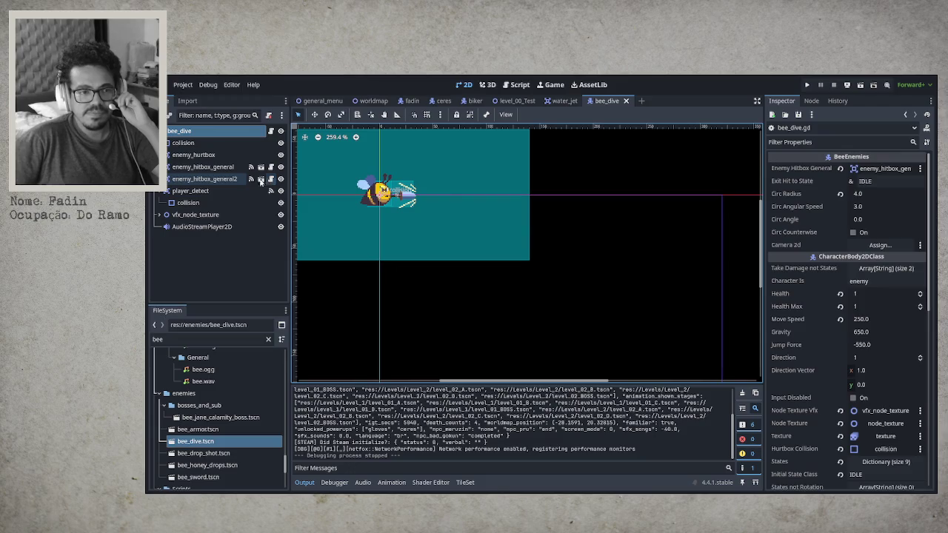
# Step: Select the enemy_hitbox_general2 node and look through its attached script
pyautogui.click(222, 180)
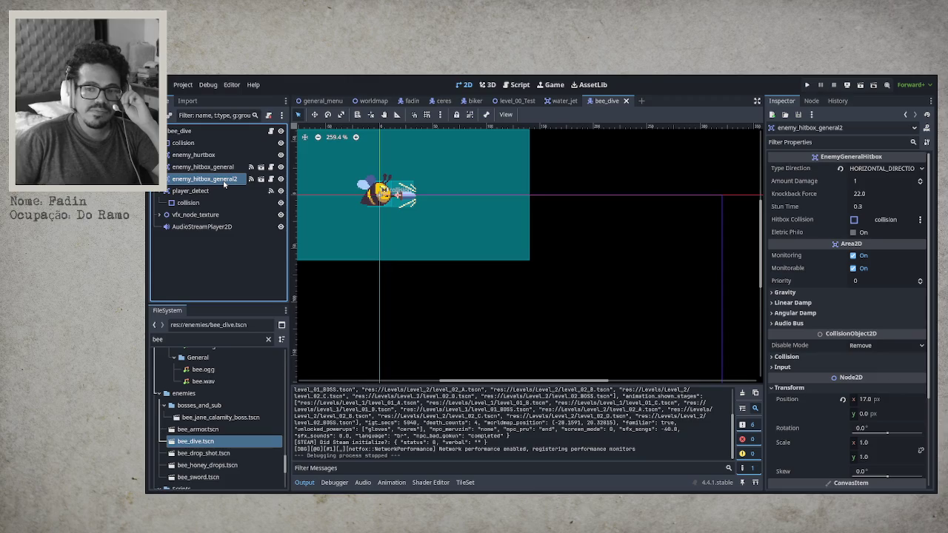
pyautogui.click(271, 178)
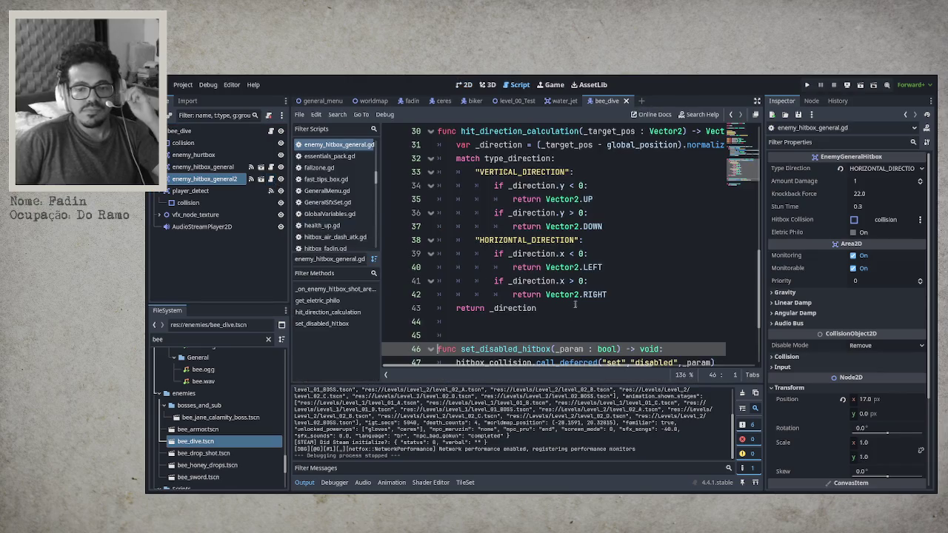
pyautogui.scroll(-2, 567, 304)
pyautogui.scroll(3, 568, 304)
pyautogui.scroll(6, 564, 306)
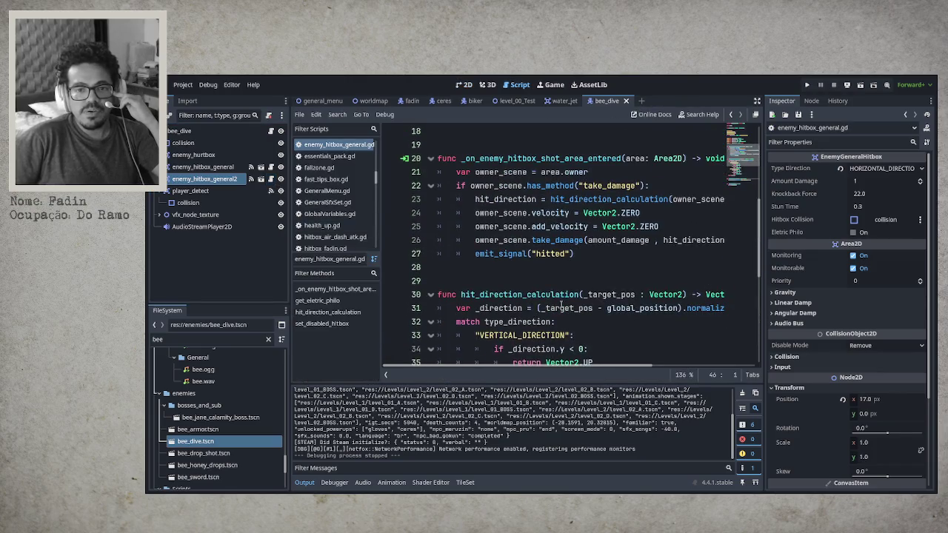
pyautogui.scroll(3, 552, 306)
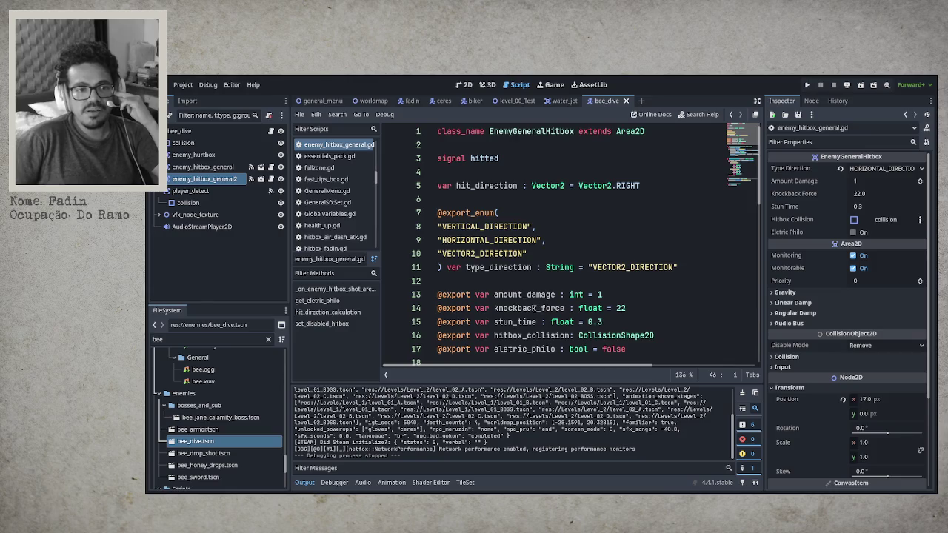
# Step: Test-drag the hitbox shape left on the 2D canvas, undo it to keep x 17.0, and reopen bee_dive.gd
pyautogui.click(463, 87)
pyautogui.scroll(6, 463, 260)
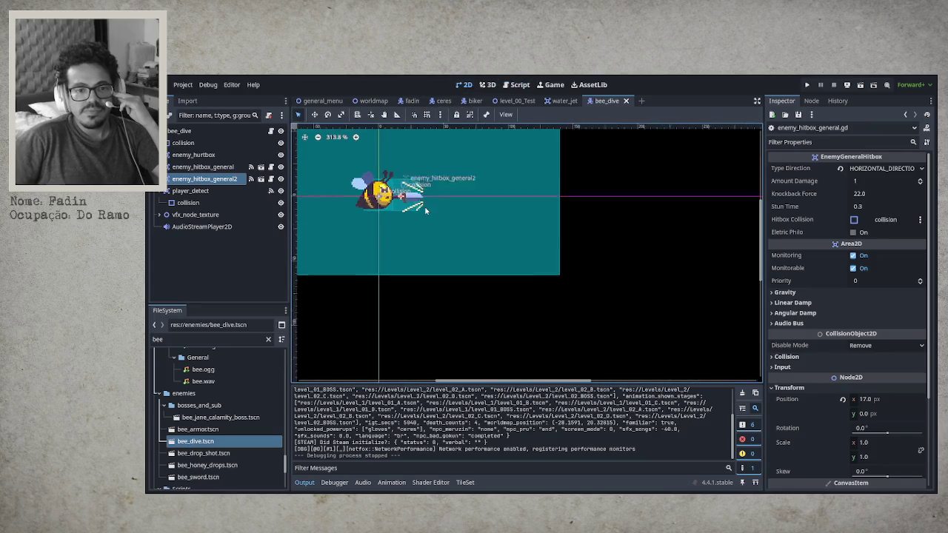
pyautogui.click(315, 114)
pyautogui.moveTo(632, 316)
pyautogui.mouseDown()
pyautogui.moveTo(501, 330)
pyautogui.moveTo(637, 330)
pyautogui.moveTo(508, 323)
pyautogui.mouseUp()
pyautogui.hotkey('ctrl', 'z')
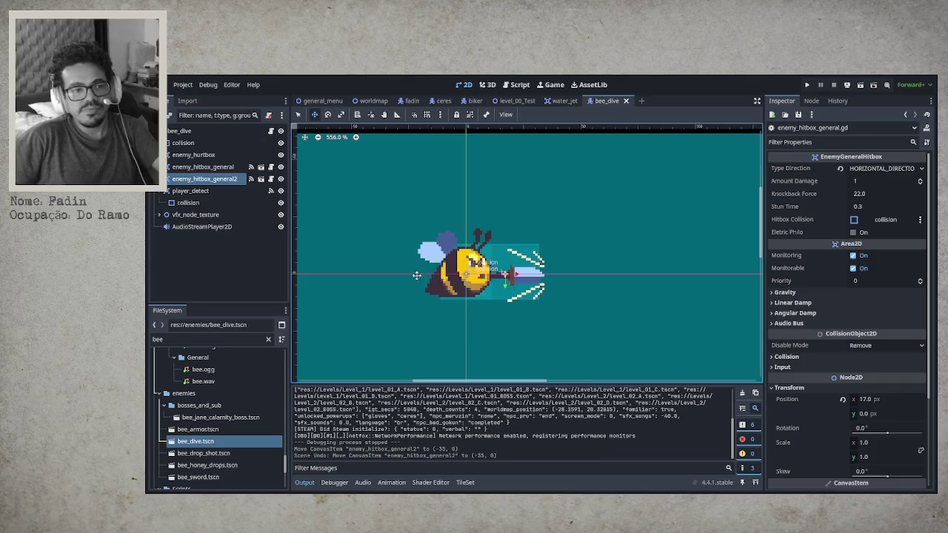
pyautogui.click(271, 130)
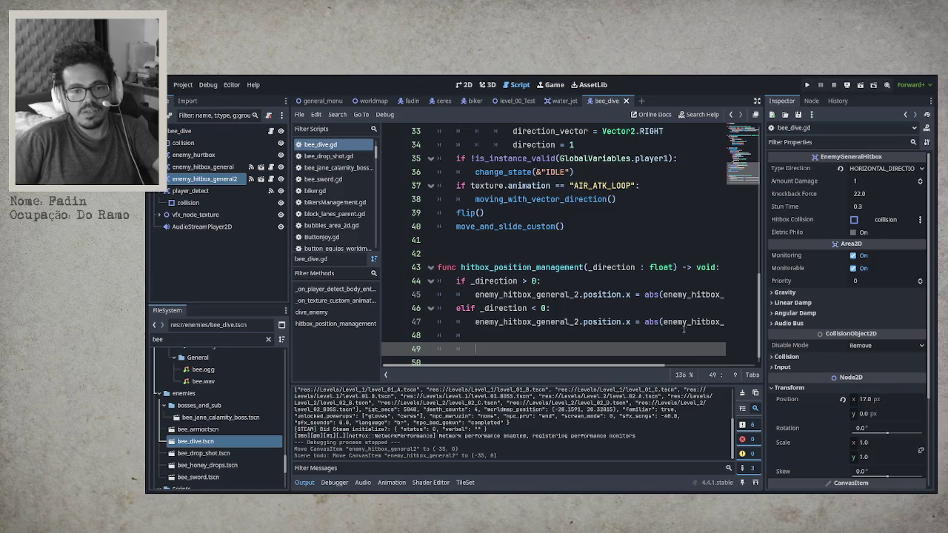
pyautogui.scroll(6, 628, 294)
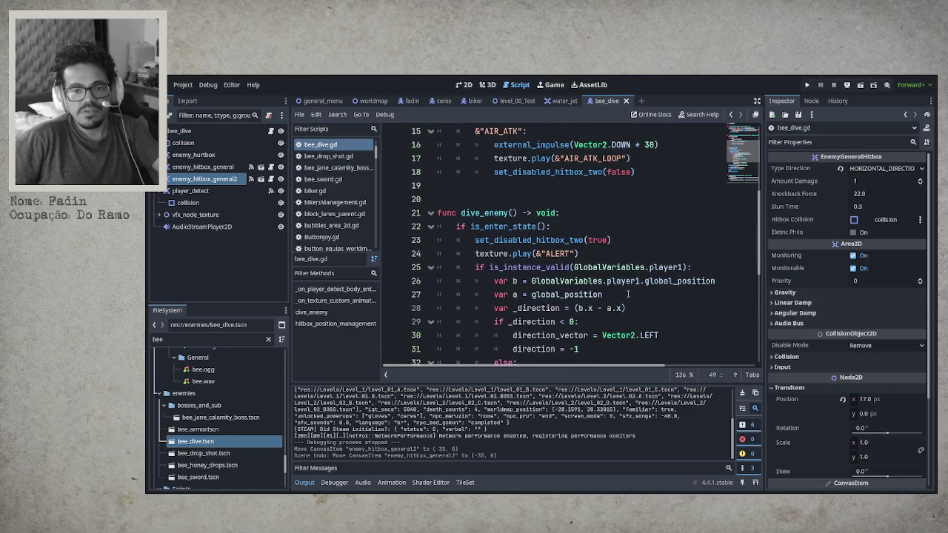
pyautogui.scroll(-1, 616, 273)
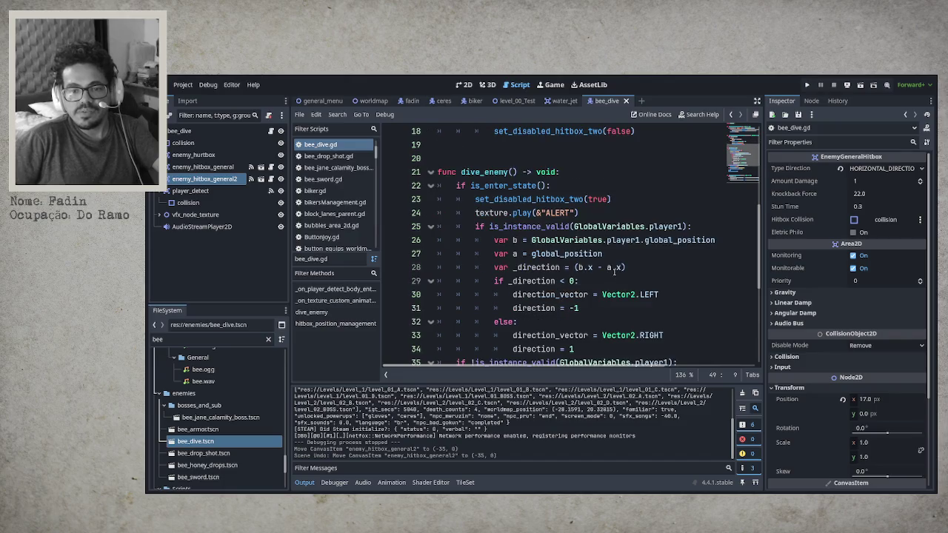
pyautogui.scroll(-1, 614, 272)
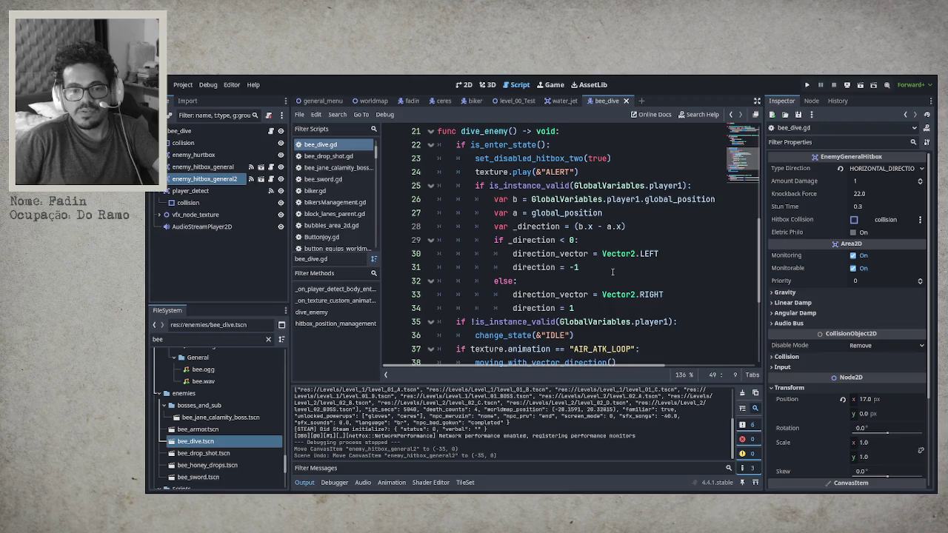
pyautogui.scroll(1, 611, 271)
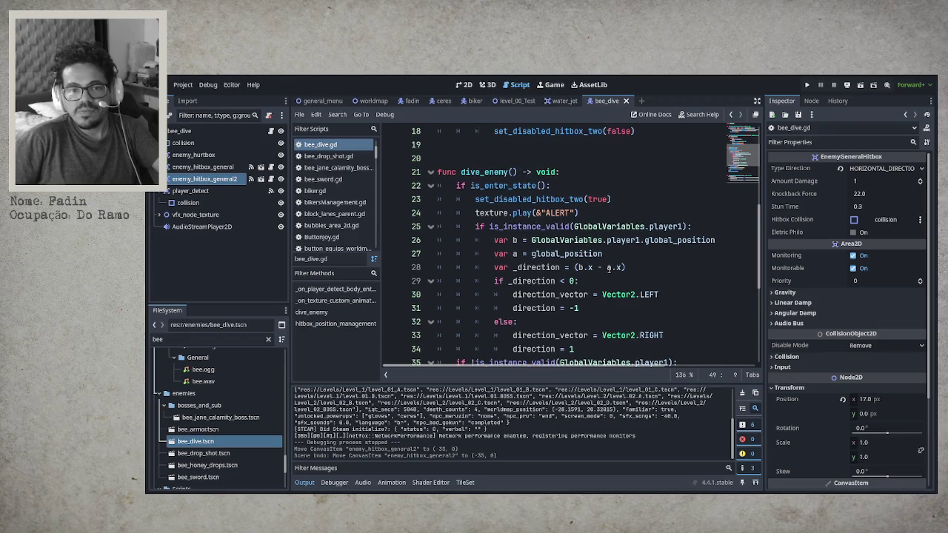
pyautogui.scroll(6, 609, 270)
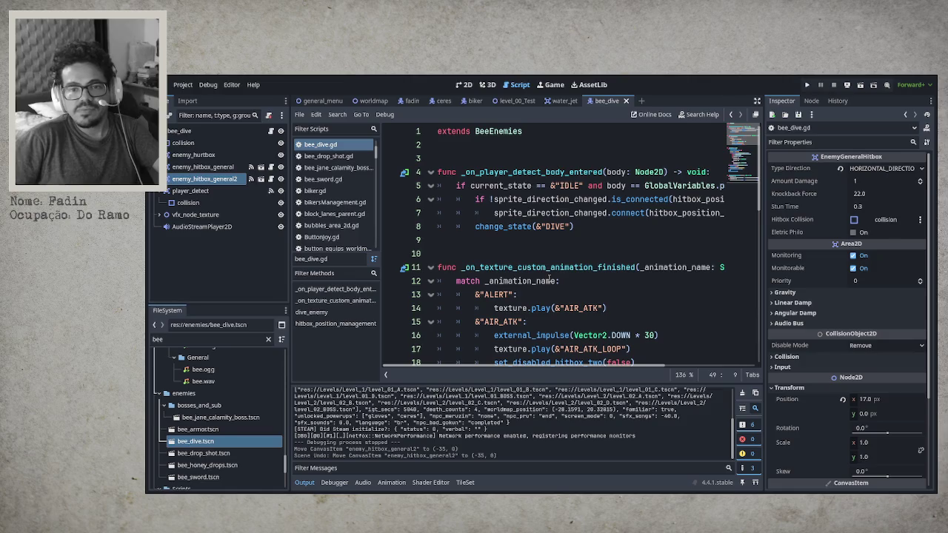
pyautogui.scroll(-4, 549, 279)
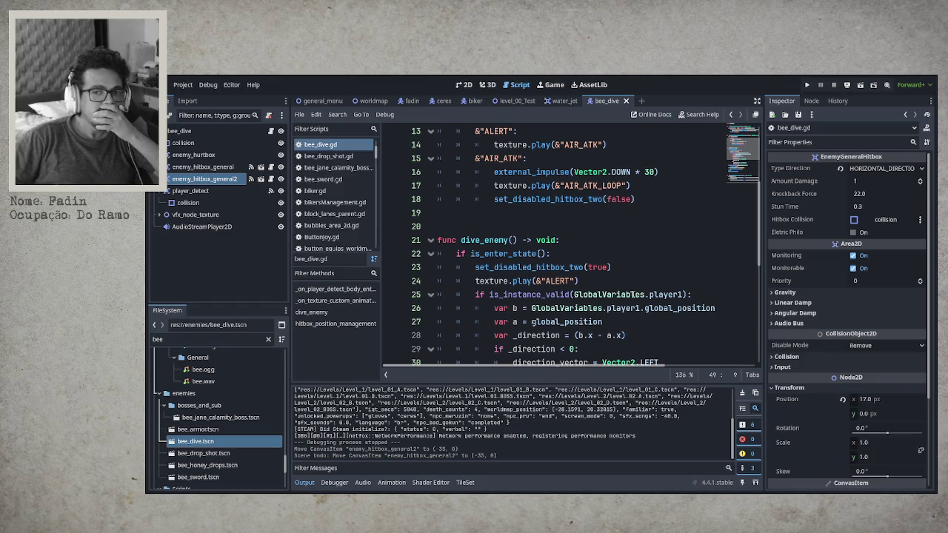
pyautogui.scroll(1, 624, 288)
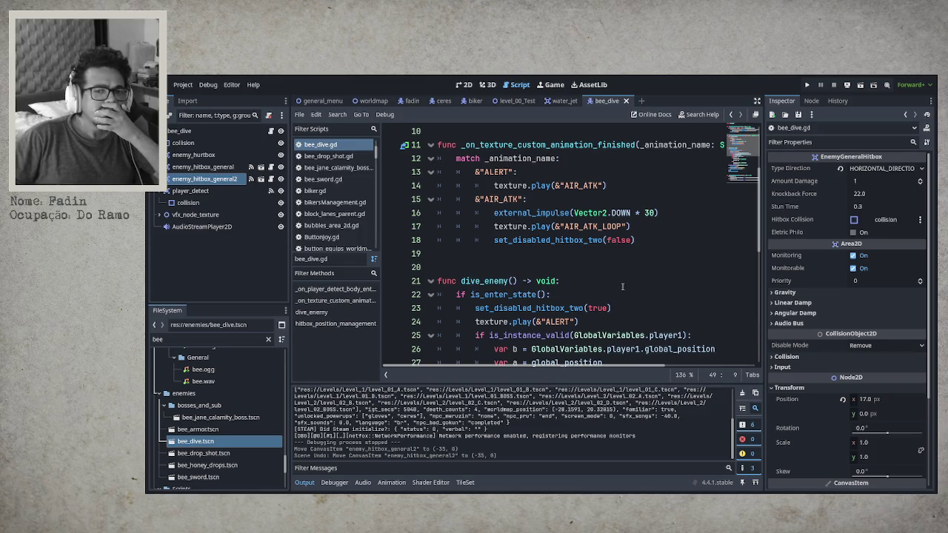
pyautogui.scroll(-1, 622, 286)
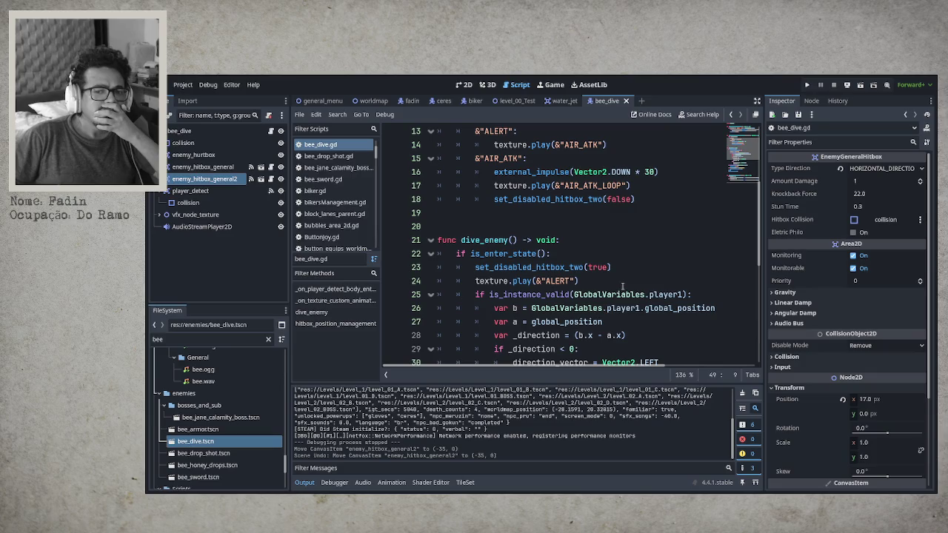
pyautogui.scroll(-1, 622, 286)
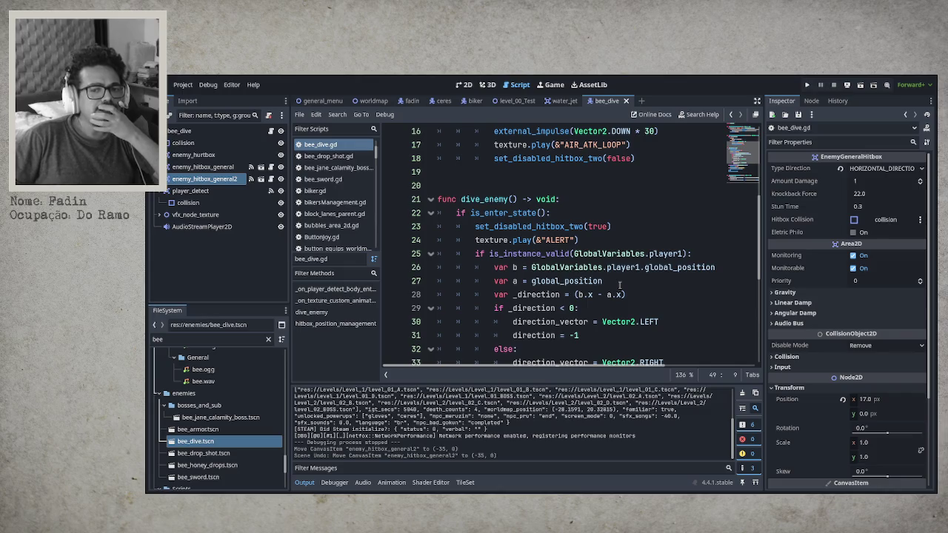
pyautogui.scroll(-2, 620, 285)
pyautogui.scroll(7, 615, 283)
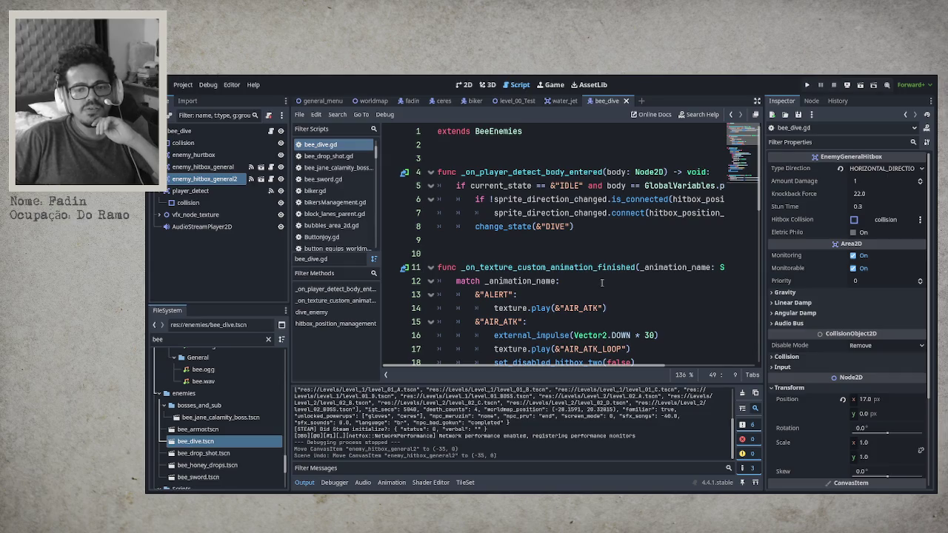
pyautogui.scroll(-2, 601, 282)
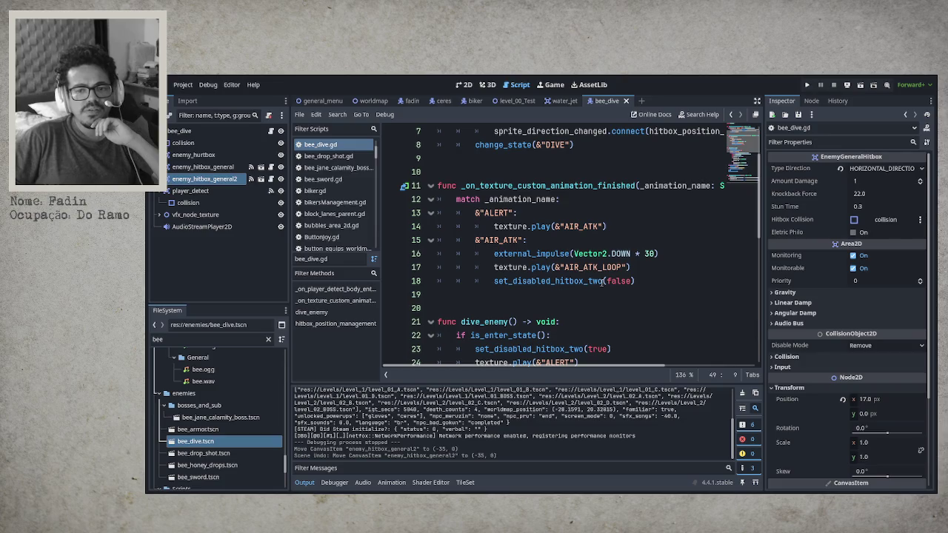
pyautogui.scroll(-4, 602, 281)
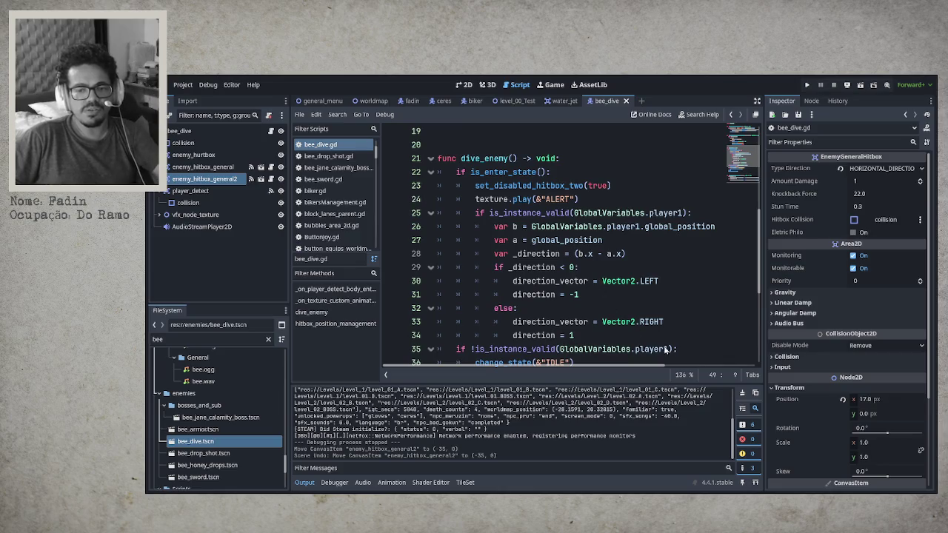
pyautogui.scroll(-2, 556, 271)
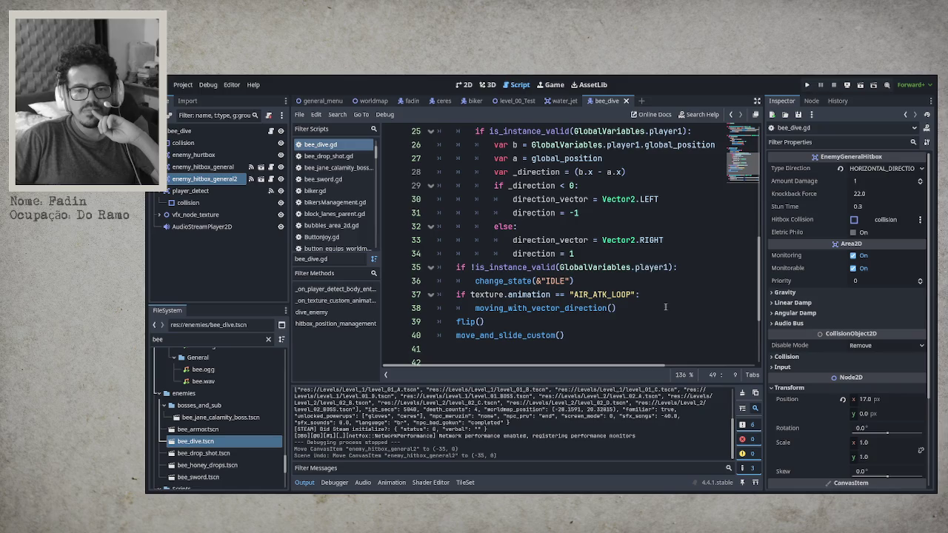
pyautogui.scroll(-2, 657, 304)
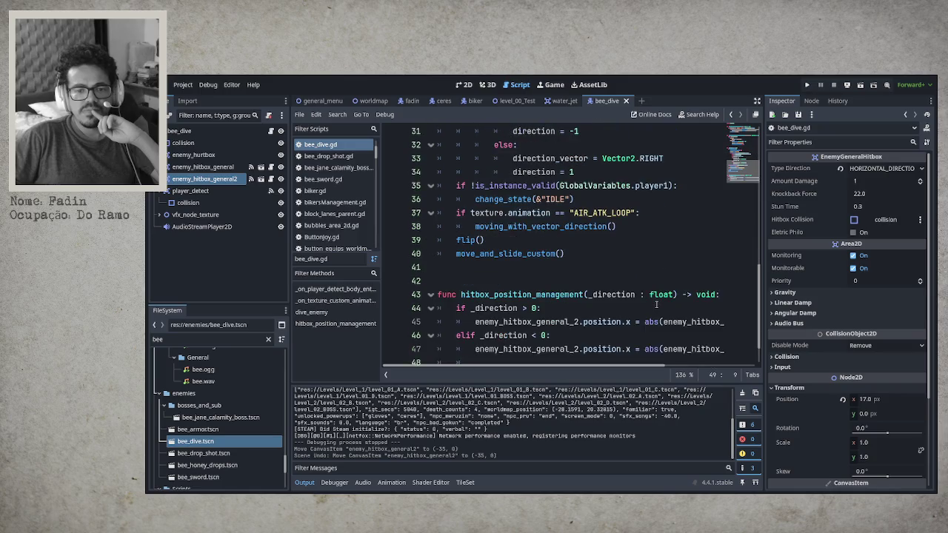
pyautogui.scroll(-1, 657, 304)
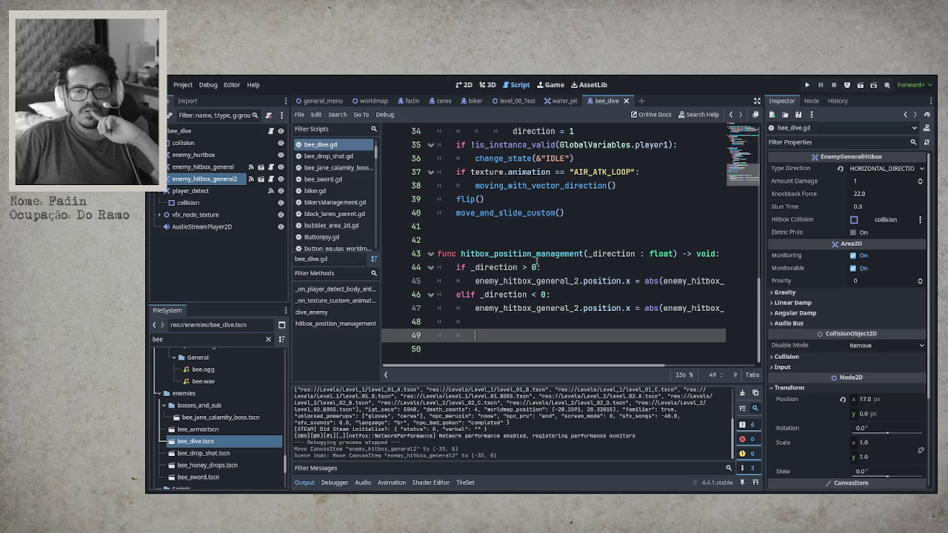
pyautogui.scroll(2, 536, 260)
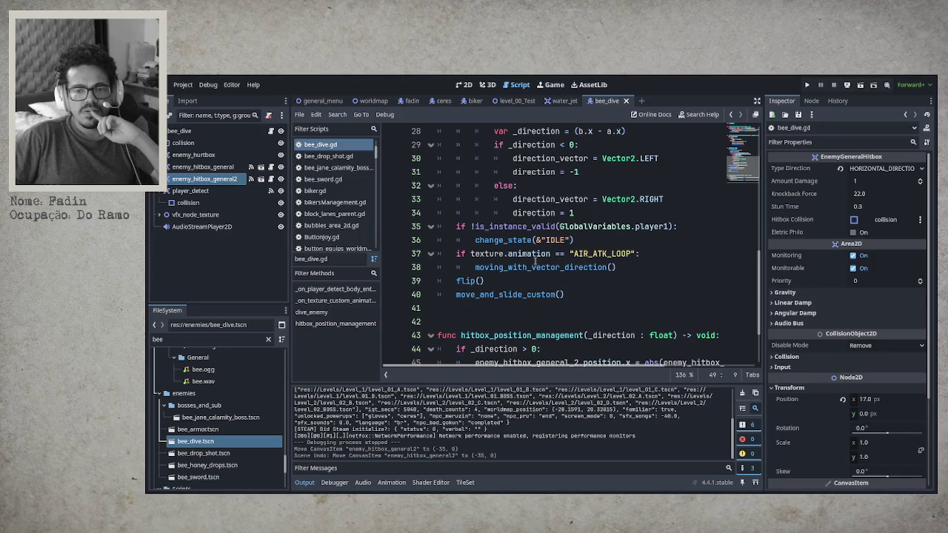
pyautogui.scroll(1, 533, 260)
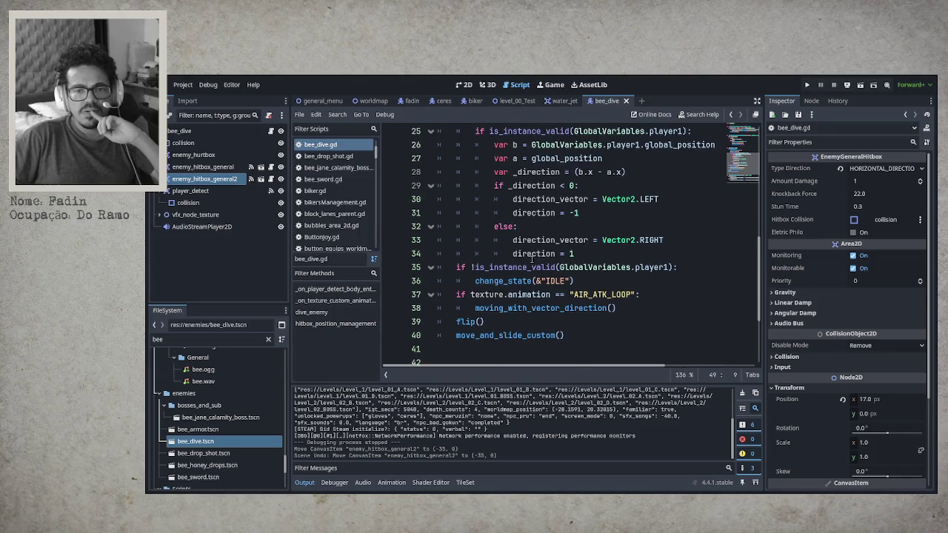
pyautogui.scroll(1, 532, 257)
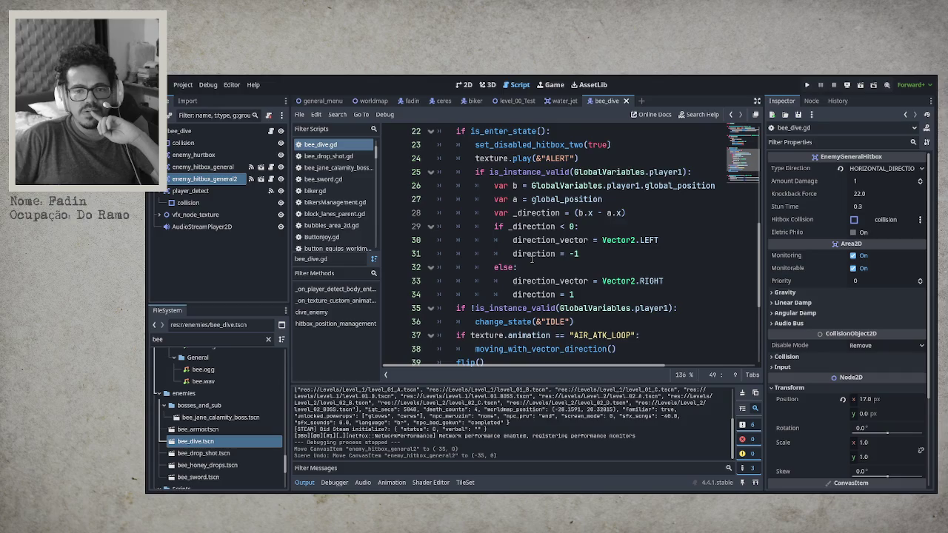
# Step: Copy the hitbox_position_management(_direction : float) signature from line 43 and open a new line below direction = 1
pyautogui.scroll(1, 532, 258)
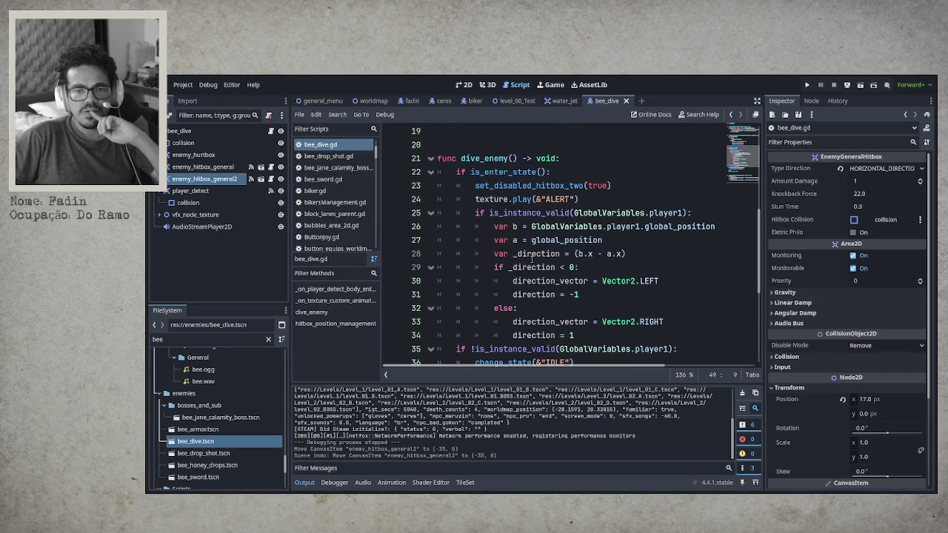
pyautogui.scroll(-4, 532, 258)
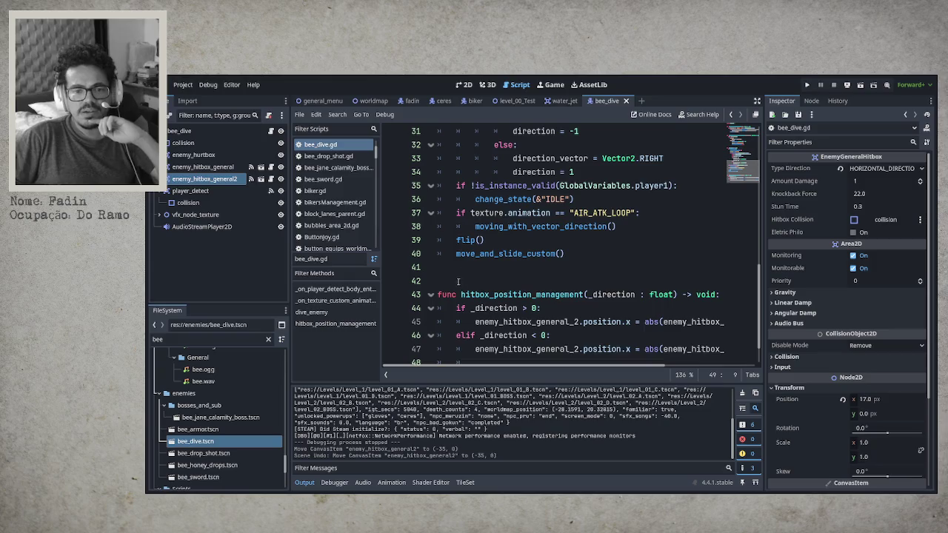
pyautogui.moveTo(461, 295); pyautogui.dragTo(678, 295)
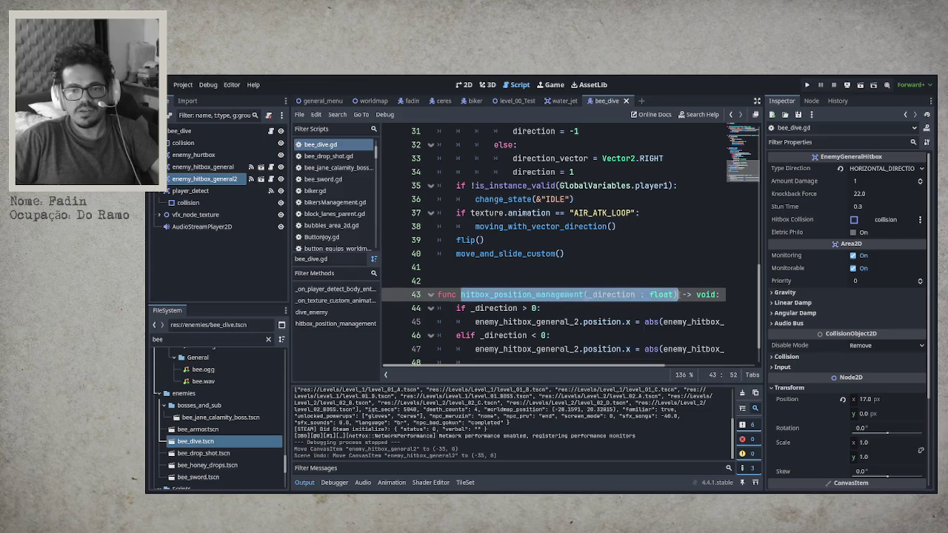
pyautogui.scroll(2, 613, 277)
pyautogui.click(601, 253)
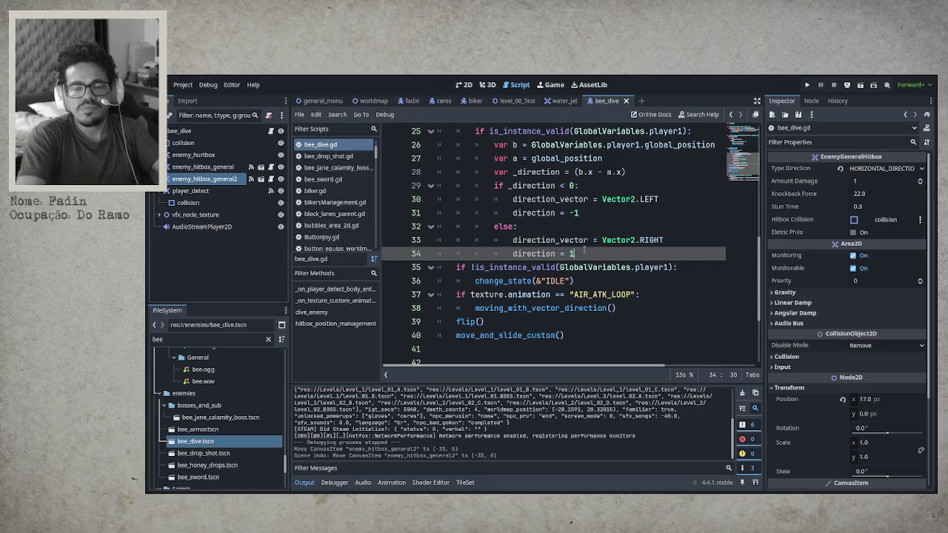
pyautogui.press('Return')
pyautogui.press('BackSpace')
# Step: Paste the call on line 35, edit it to hitbox_position_management(direction), and save bee_dive.gd
pyautogui.write('hitbox_position_management(_direction : float)')
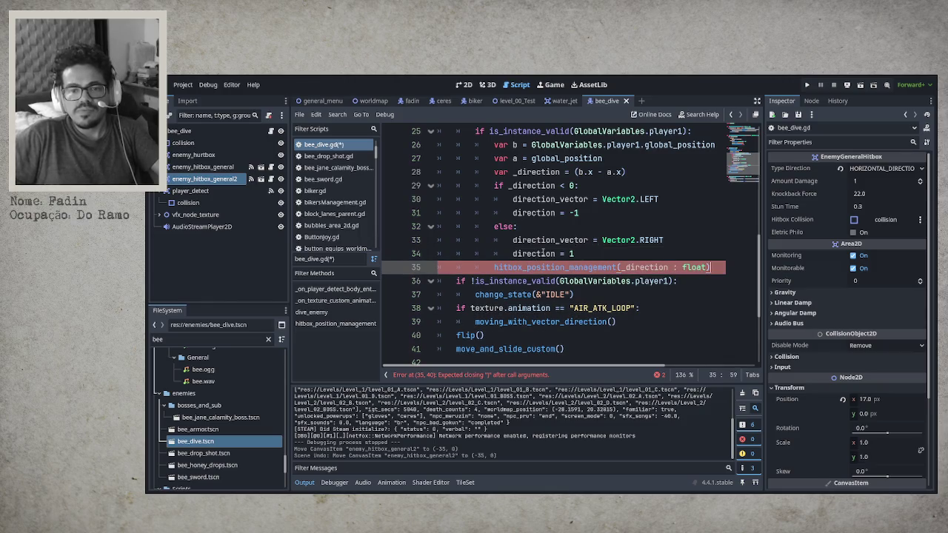
pyautogui.moveTo(621, 268); pyautogui.dragTo(709, 267)
pyautogui.click(701, 267)
pyautogui.write('_direction')
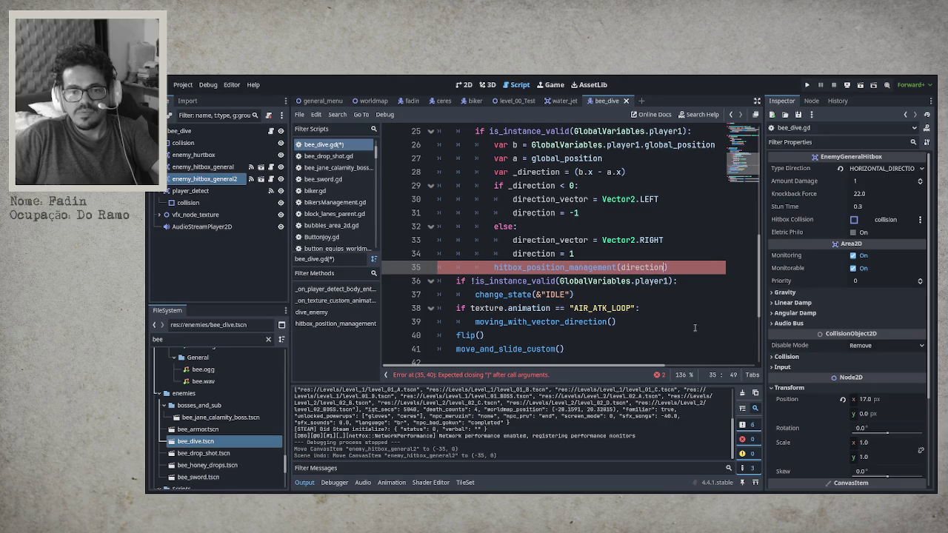
pyautogui.hotkey('ctrl', 's')
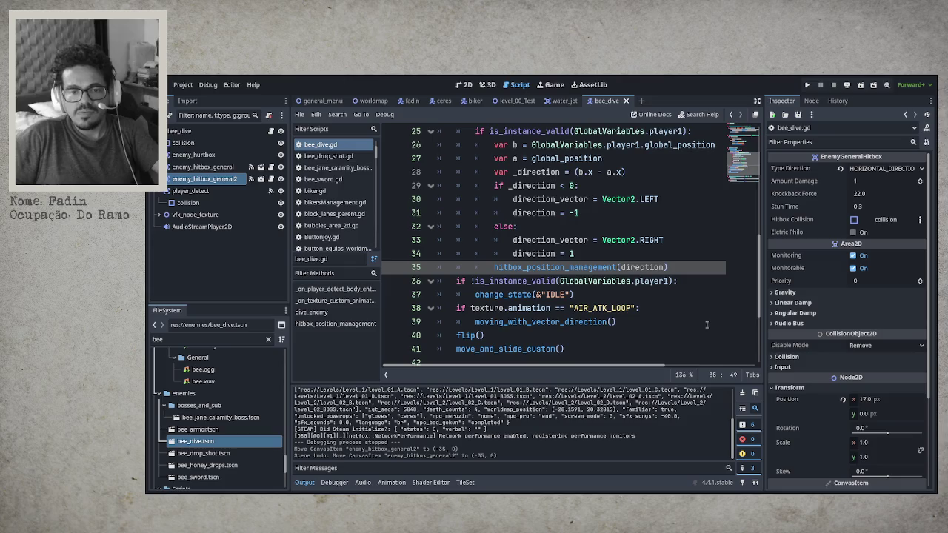
pyautogui.scroll(2, 663, 307)
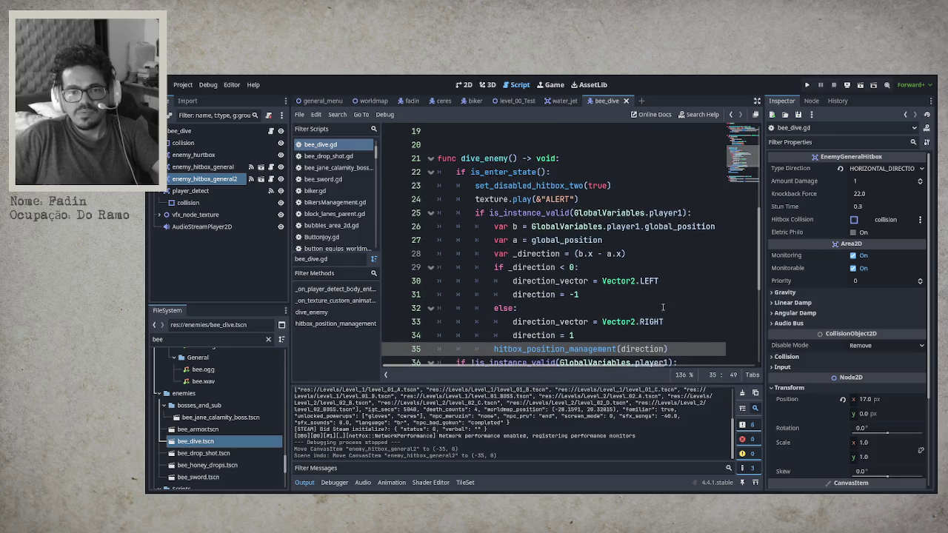
pyautogui.scroll(-4, 663, 307)
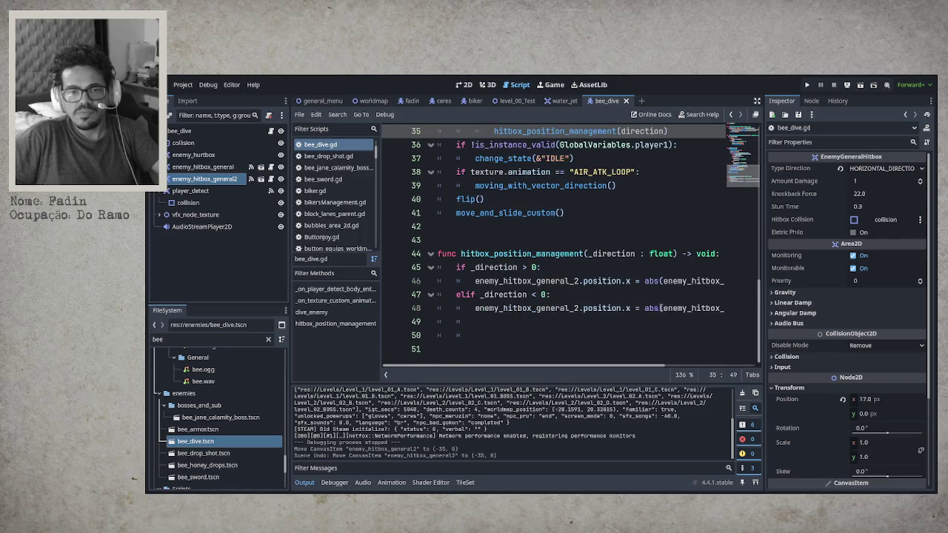
pyautogui.scroll(9, 661, 307)
pyautogui.scroll(2, 660, 307)
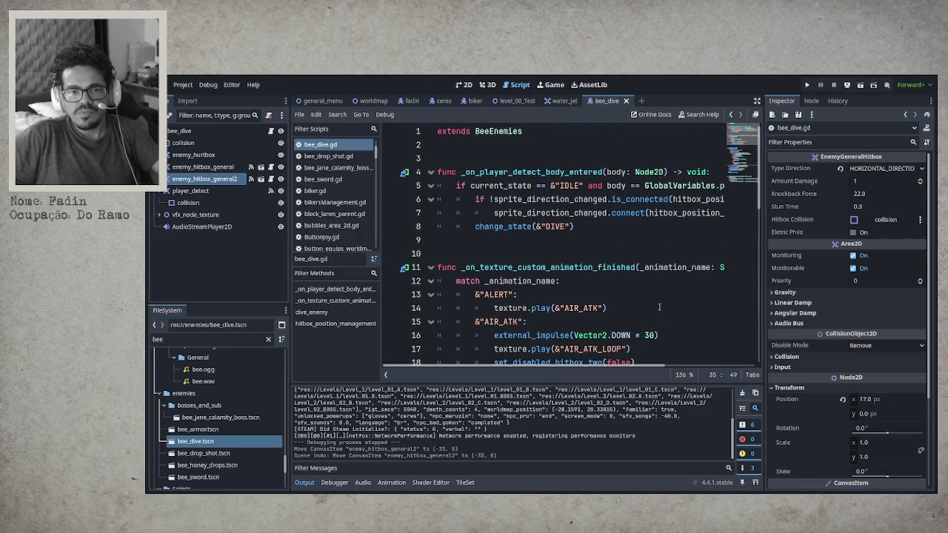
pyautogui.scroll(-6, 659, 308)
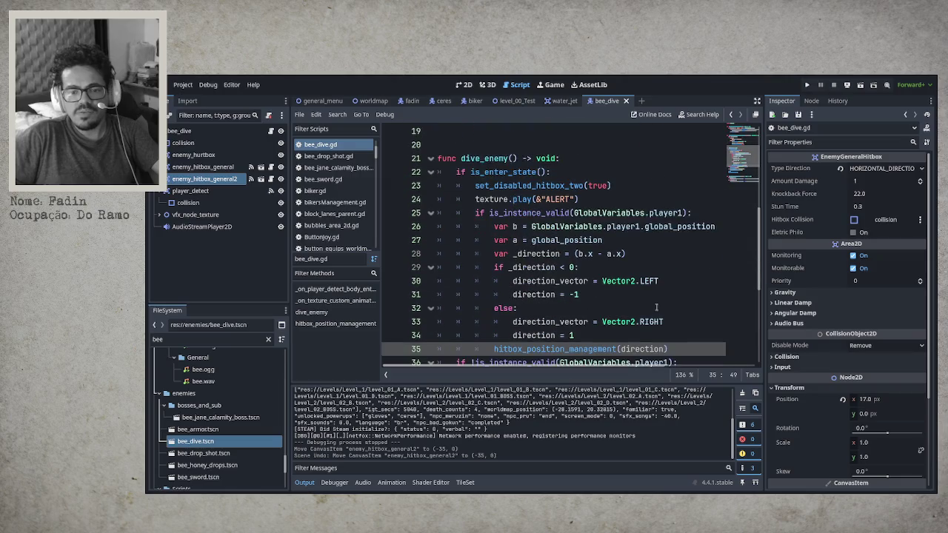
pyautogui.scroll(-2, 656, 307)
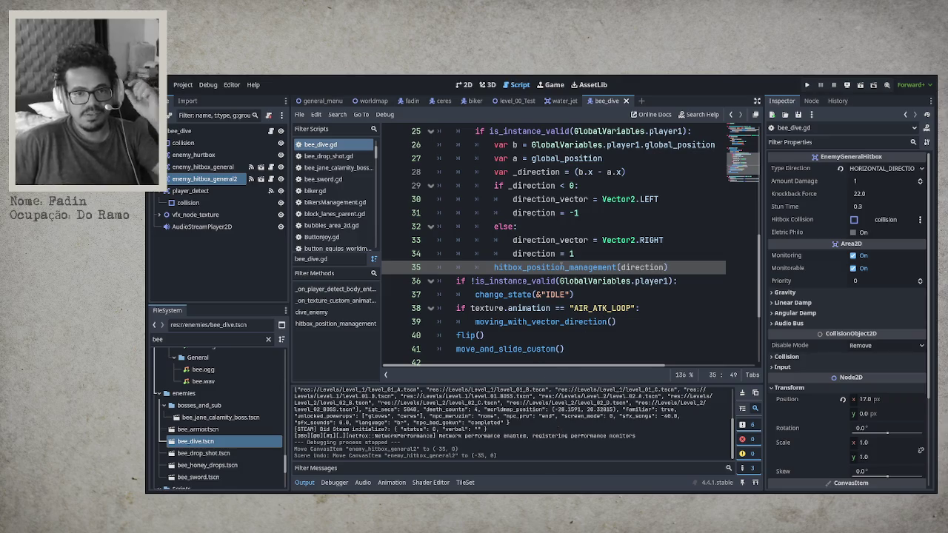
# Step: Switch to the fadin scene tab and open Player_Fadin.gd from the root node's script icon
pyautogui.click(407, 101)
pyautogui.click(267, 127)
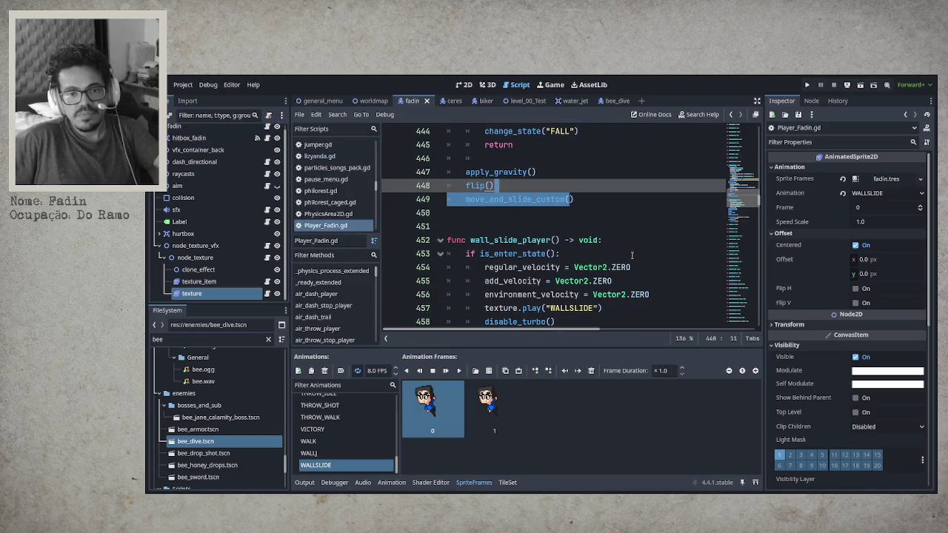
# Step: Search Player_Fadin.gd for 'hit' to jump to hit_player() on line 607
pyautogui.click(631, 256)
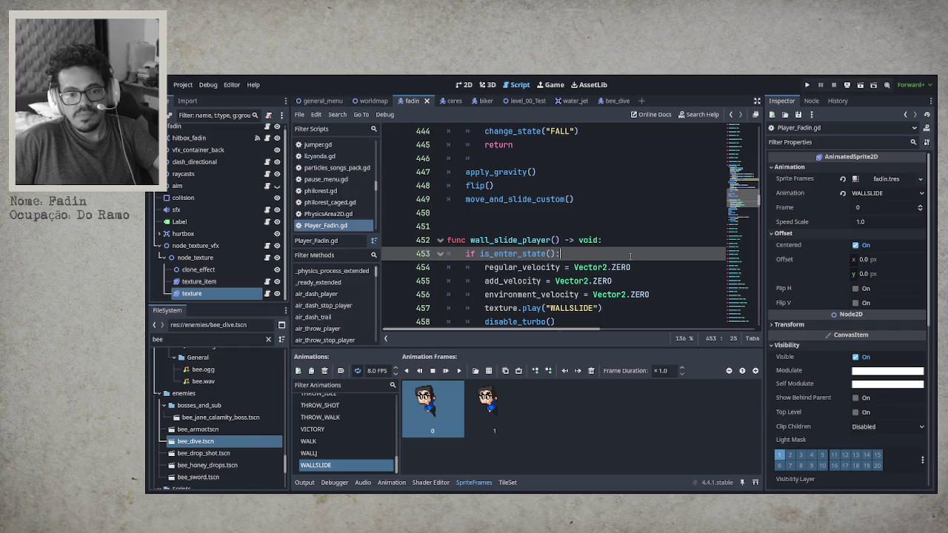
pyautogui.hotkey('ctrl', 'f')
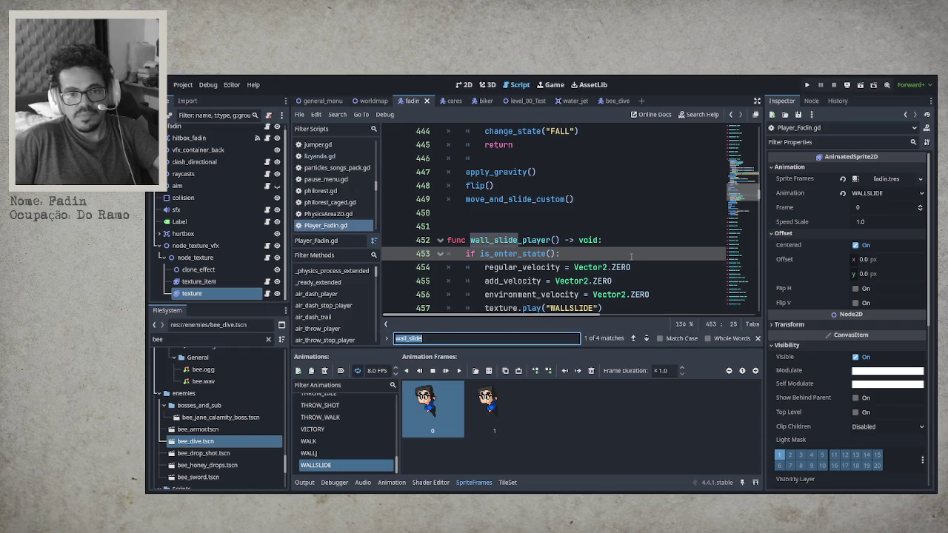
pyautogui.write('hit')
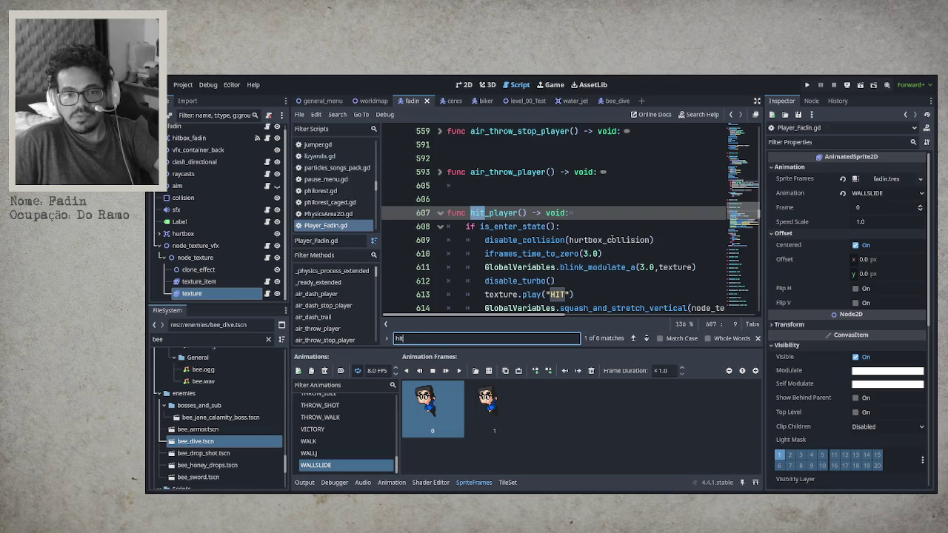
# Step: Read through hit_player(): iframes_time_to_zero(3.0), texture blinking, turbo disabled and the HIT animation
pyautogui.scroll(-2, 612, 239)
pyautogui.scroll(-1, 612, 239)
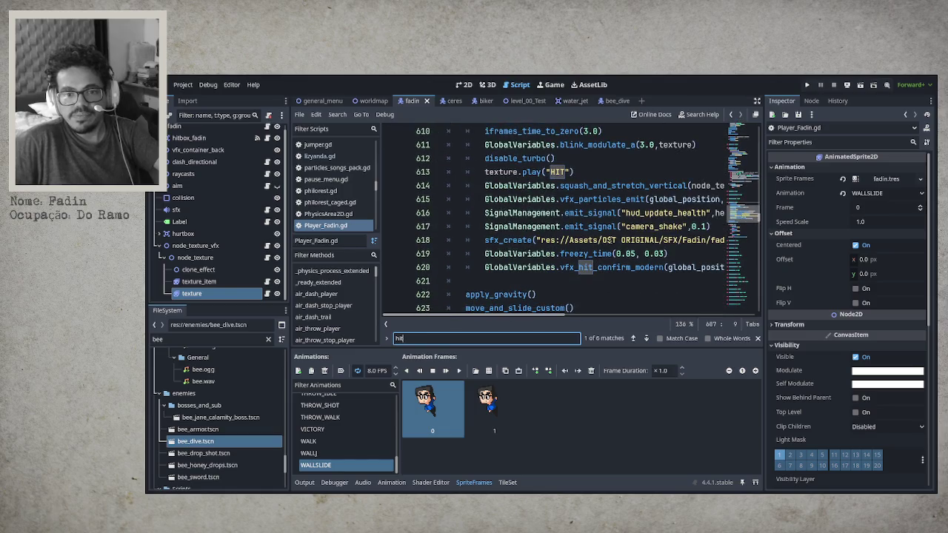
pyautogui.scroll(1, 607, 240)
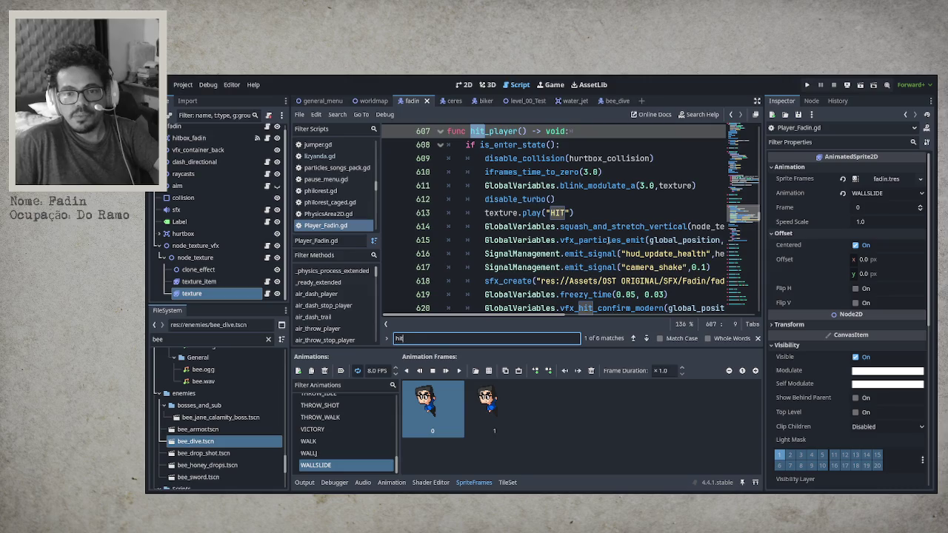
pyautogui.scroll(-3, 608, 240)
pyautogui.scroll(-2, 606, 241)
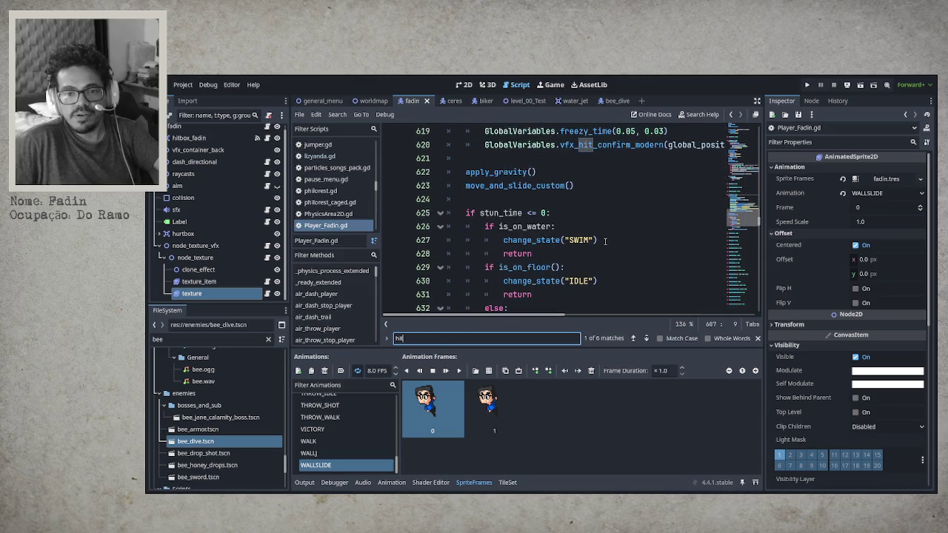
pyautogui.scroll(-1, 602, 240)
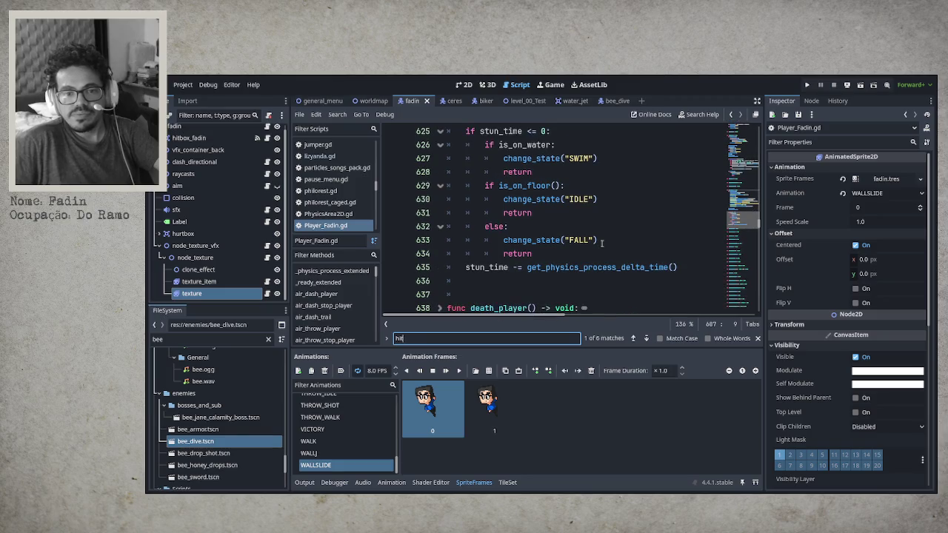
pyautogui.scroll(2, 602, 240)
pyautogui.scroll(3, 602, 242)
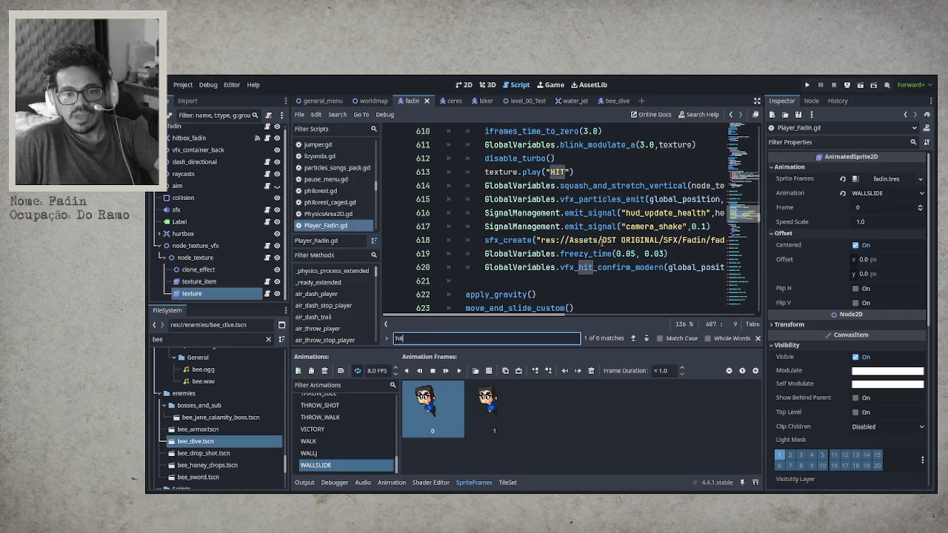
pyautogui.scroll(2, 586, 252)
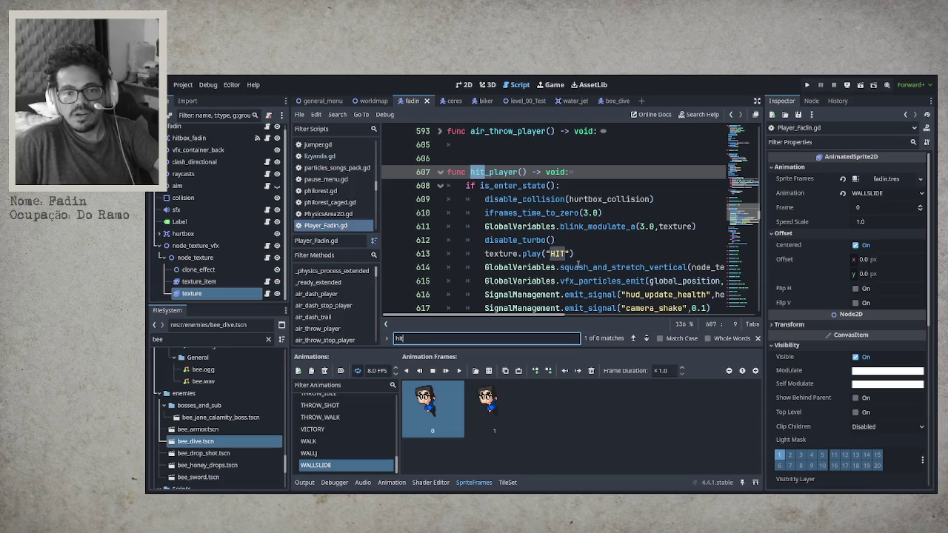
pyautogui.scroll(-1, 577, 265)
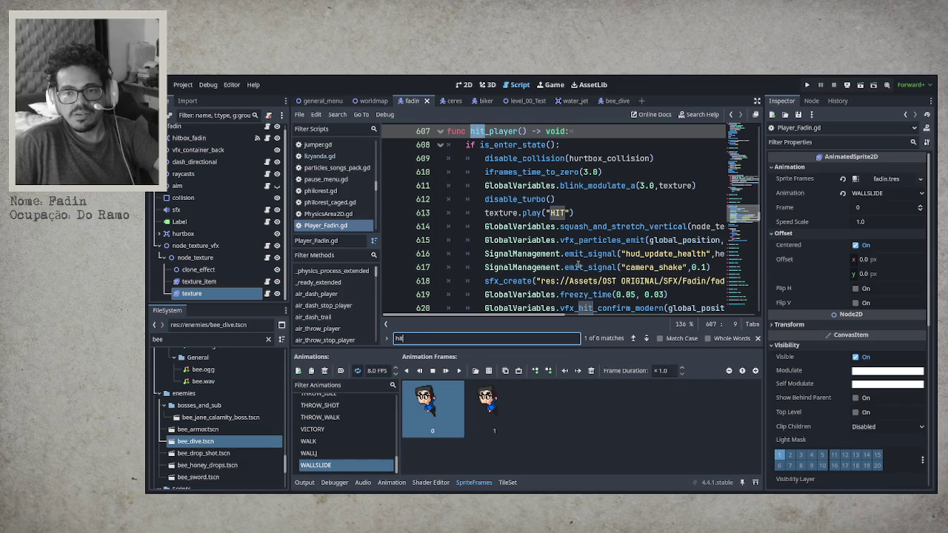
pyautogui.scroll(-4, 577, 265)
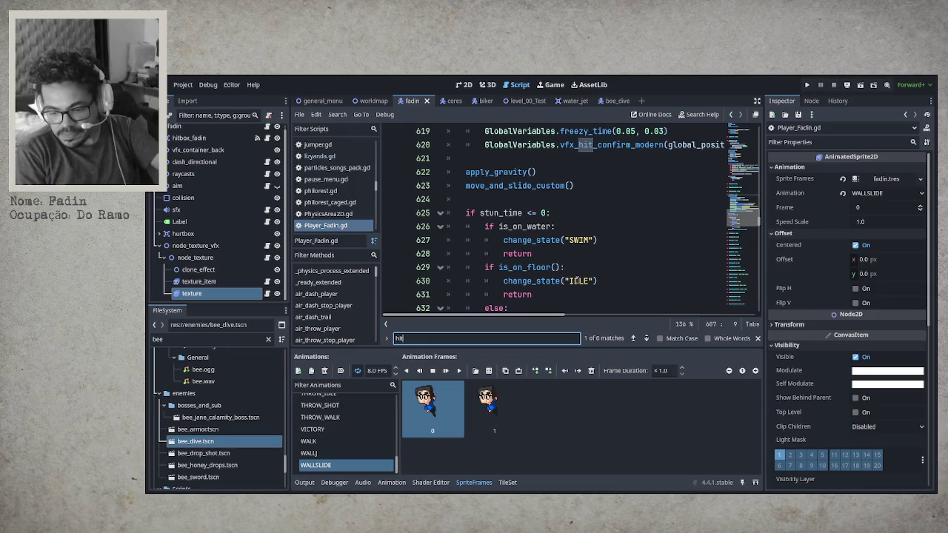
# Step: Clear the 'hit' search term and save the script to run the project
pyautogui.hotkey('ctrl', 'f')
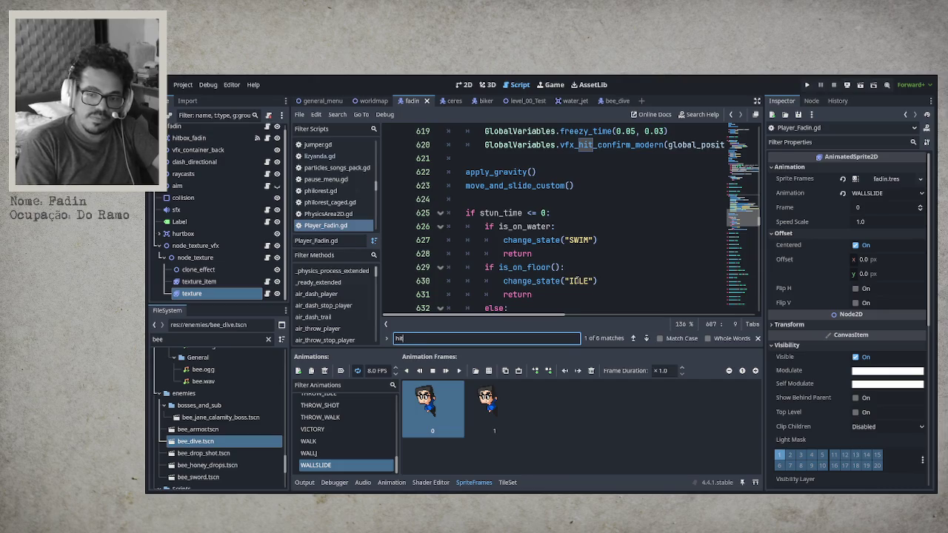
pyautogui.press('BackSpace')
pyautogui.press('BackSpace')
pyautogui.press('BackSpace')
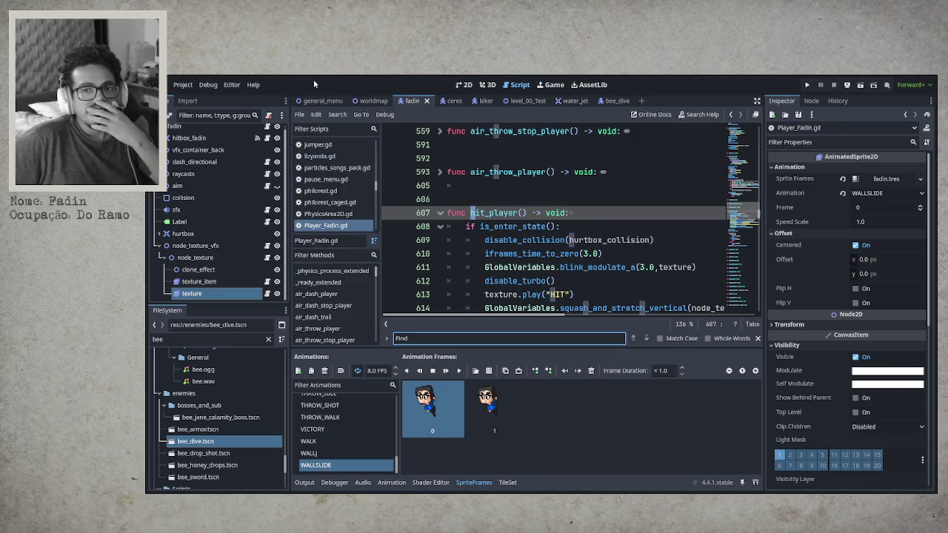
pyautogui.hotkey('ctrl', 's')
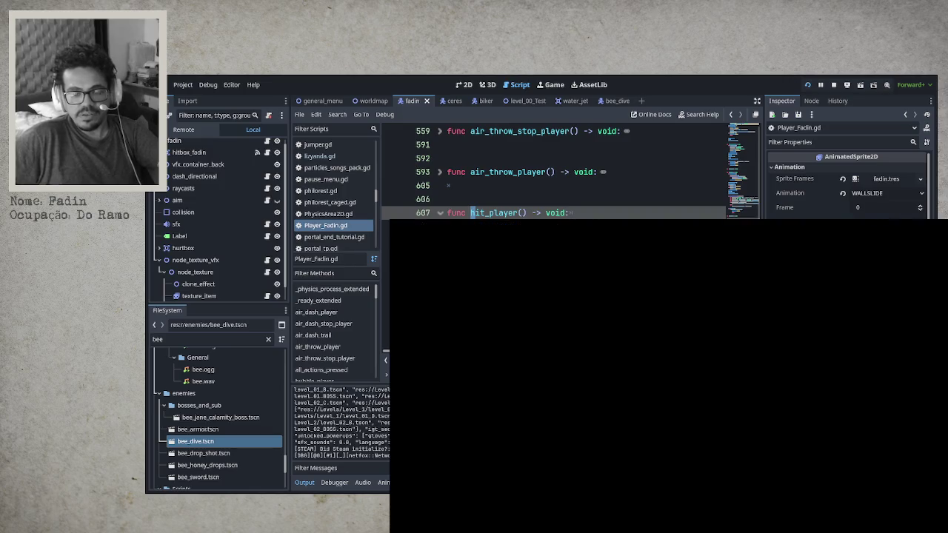
# Step: Choose Continuar on the title screen, then enter TEST_LEVEL from the world map
pyautogui.press('Down')
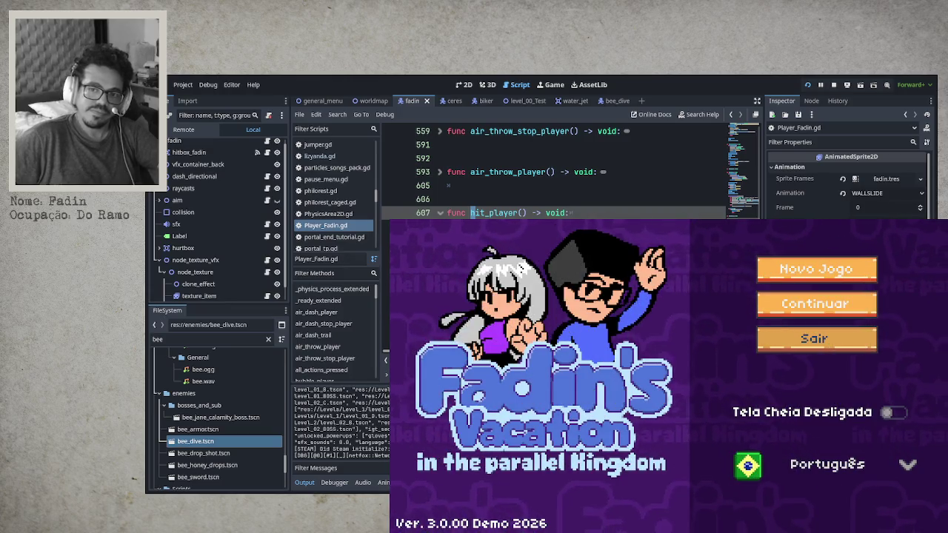
pyautogui.press('Return')
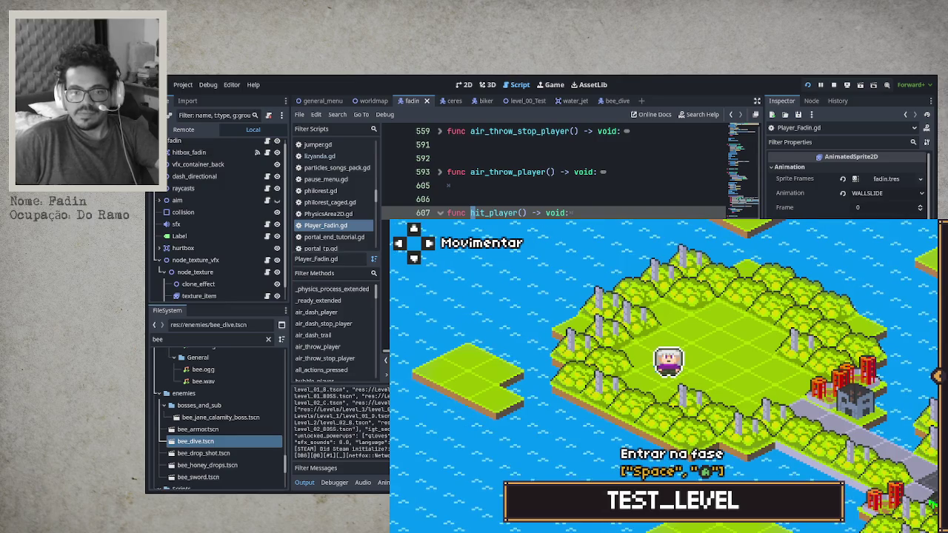
pyautogui.press('space')
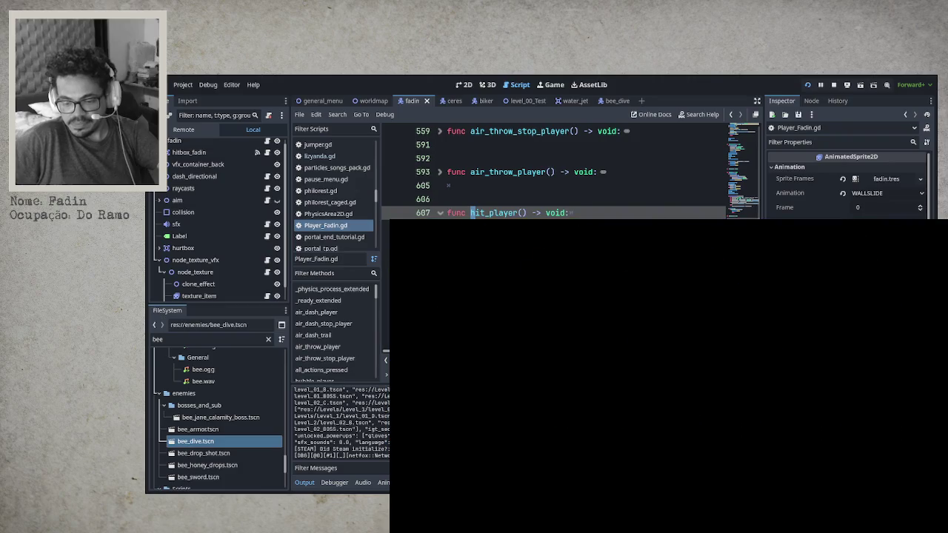
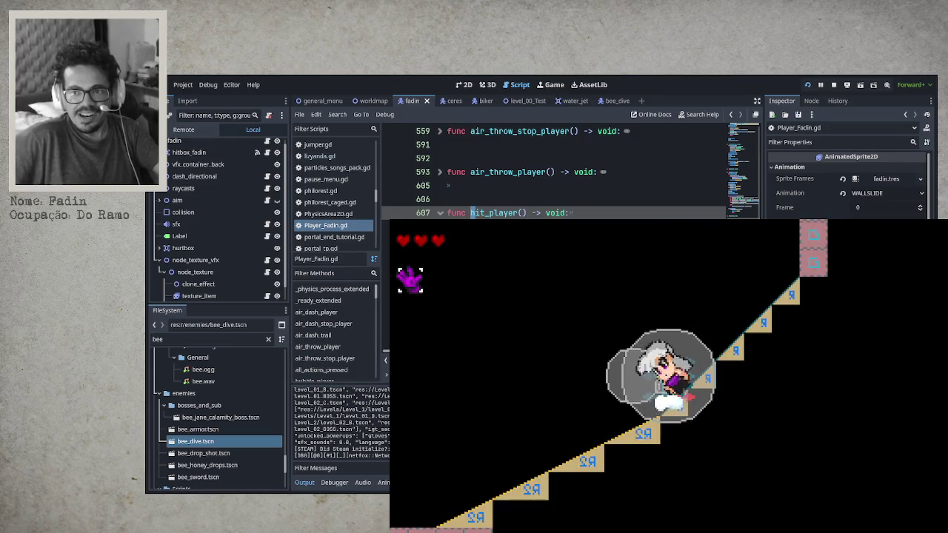
# Step: Stop the game, put the caret on the is_enter_state line in hit_player, and save
pyautogui.press('F8')
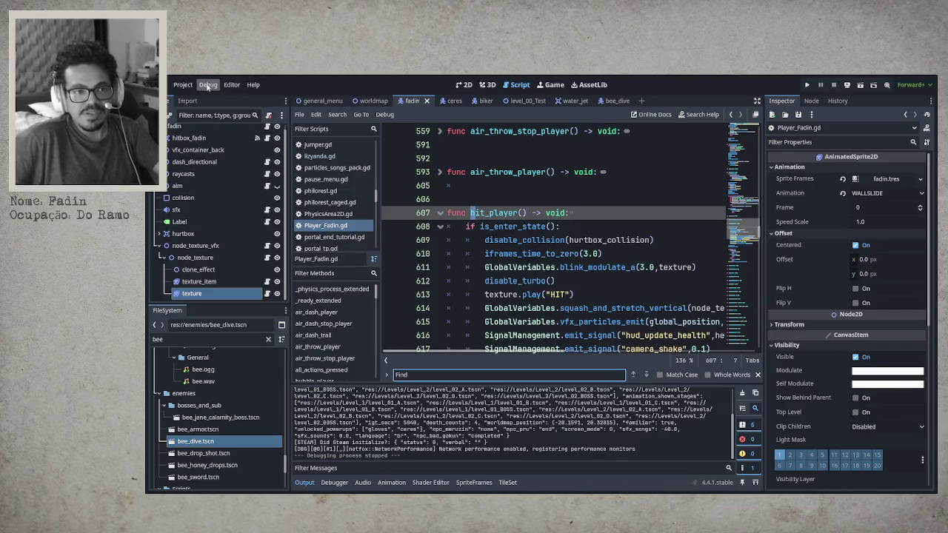
pyautogui.keyDown('shift'); pyautogui.click(536, 254); pyautogui.keyUp('shift')
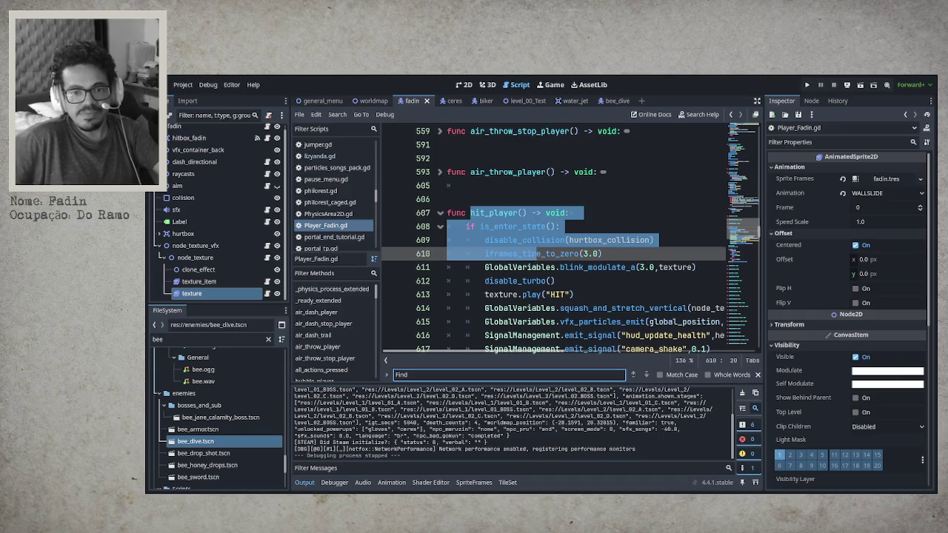
pyautogui.click(632, 230)
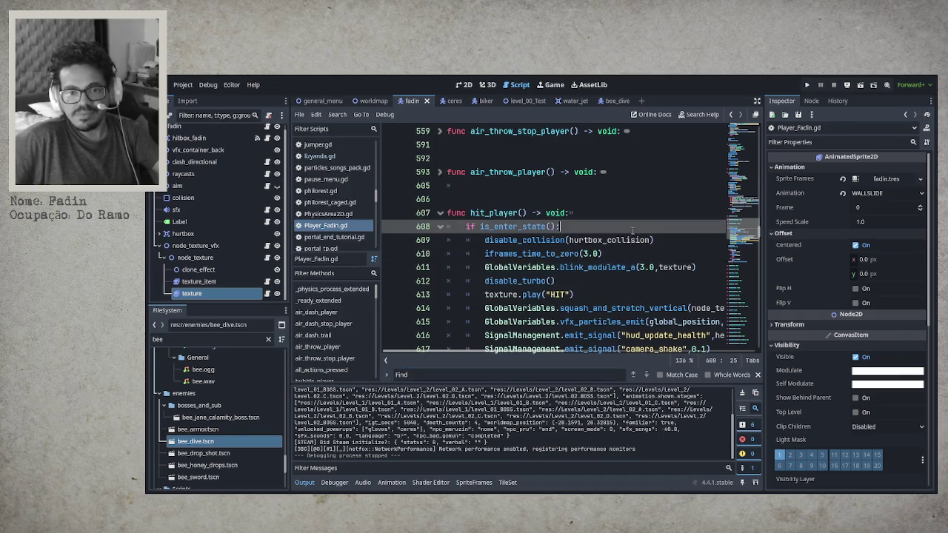
pyautogui.hotkey('ctrl', 's')
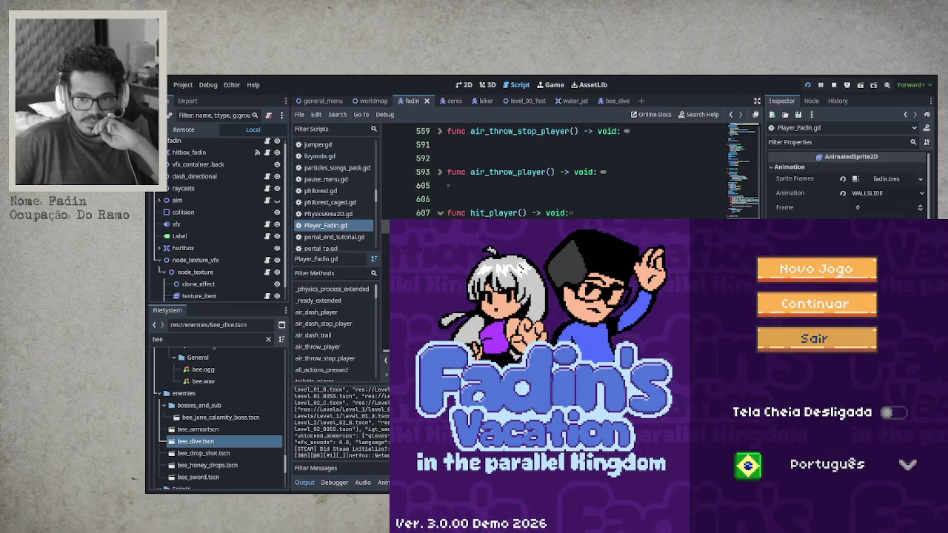
# Step: Choose Continuar on the title screen and enter the honeycomb bee level from the world map
pyautogui.press('Return')
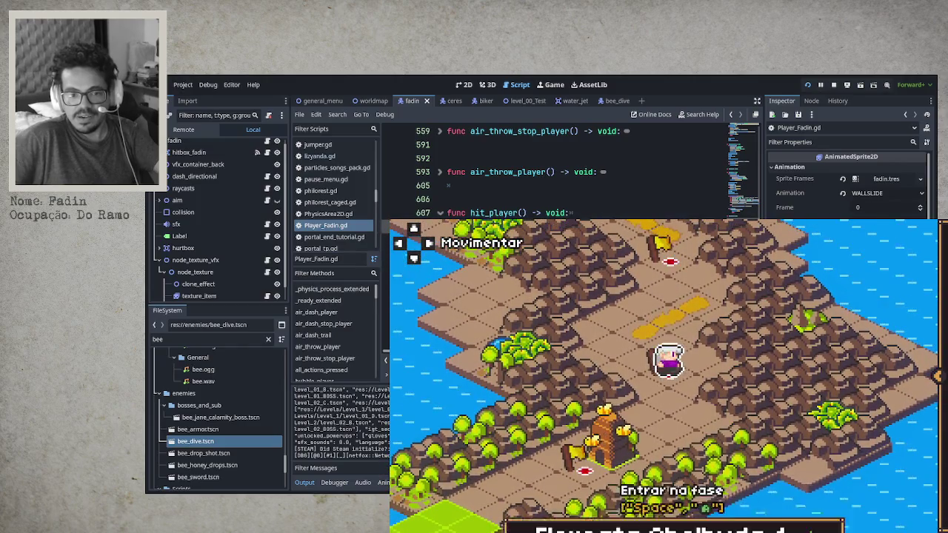
pyautogui.press('space')
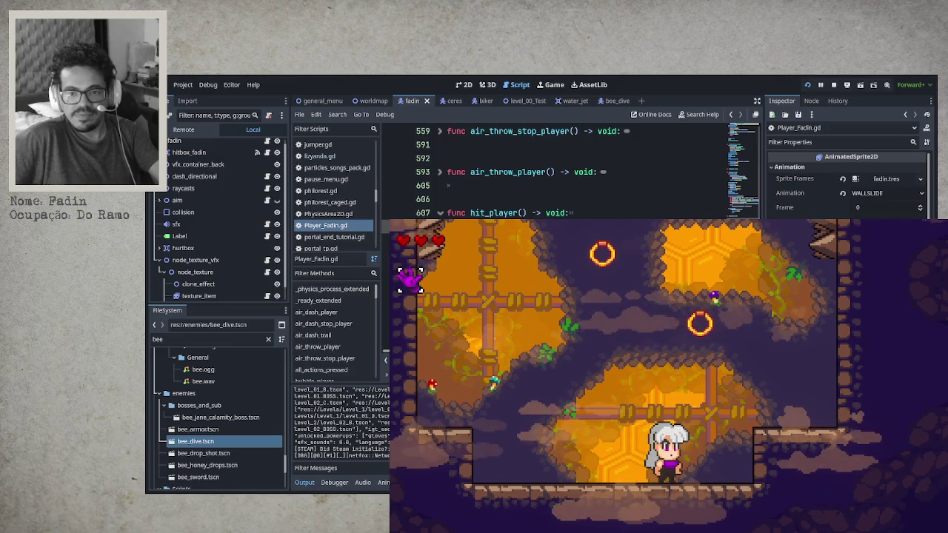
# Step: Jump and wall-jump through the bee level, losing a heart, with the F3/F4/F1 debug overlays shown
pyautogui.press('space')
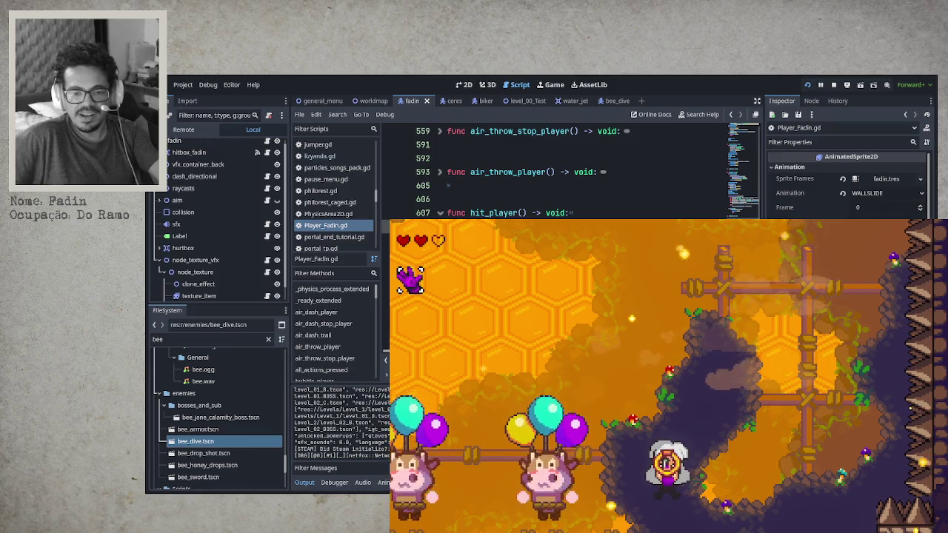
pyautogui.press('space')
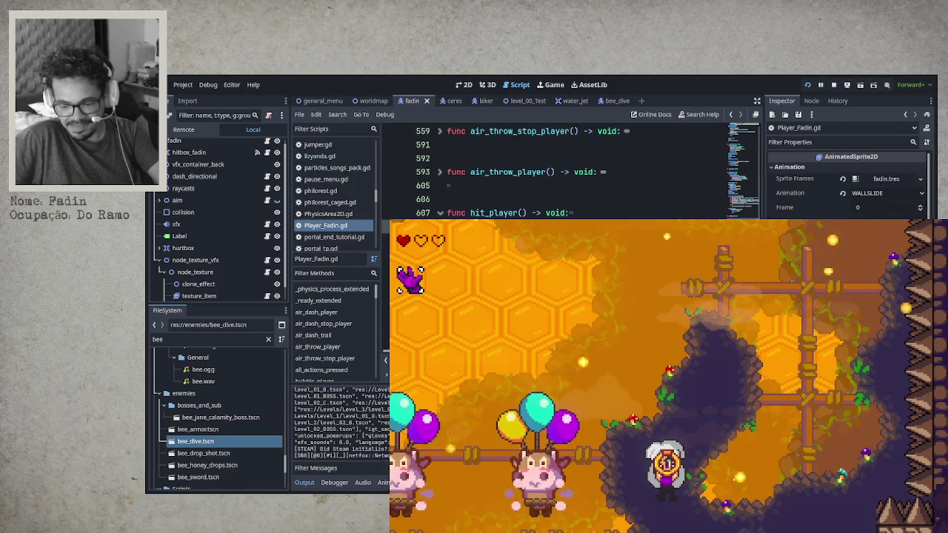
pyautogui.press('F3')
pyautogui.press('F4')
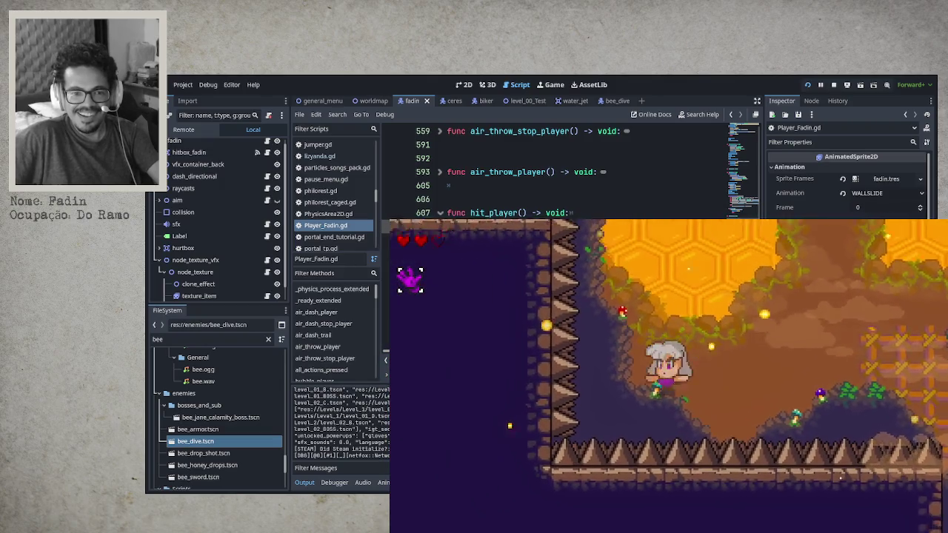
pyautogui.press('F1')
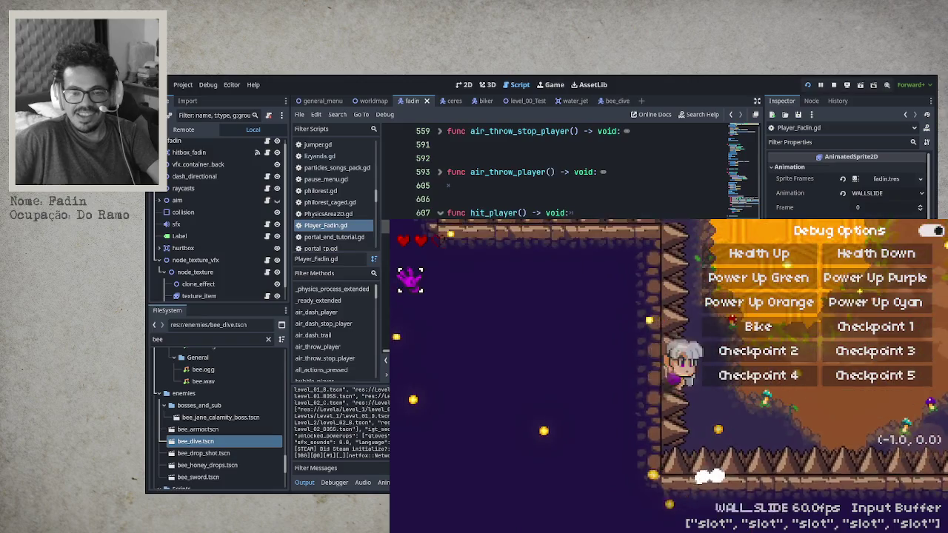
# Step: Take hits on the spike floor, hide the debug overlay, and finish Floresta Abelhuda 4
pyautogui.press('space')
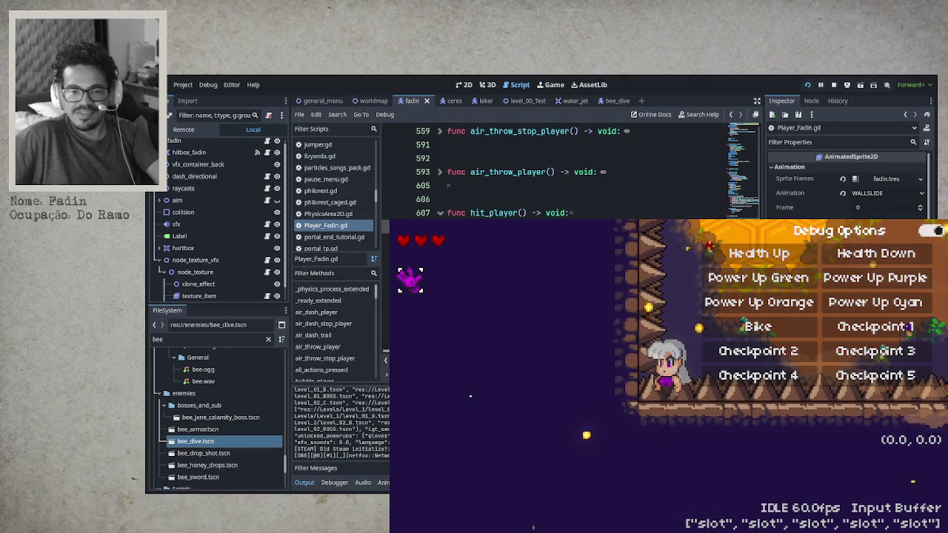
pyautogui.press('space')
pyautogui.press('space')
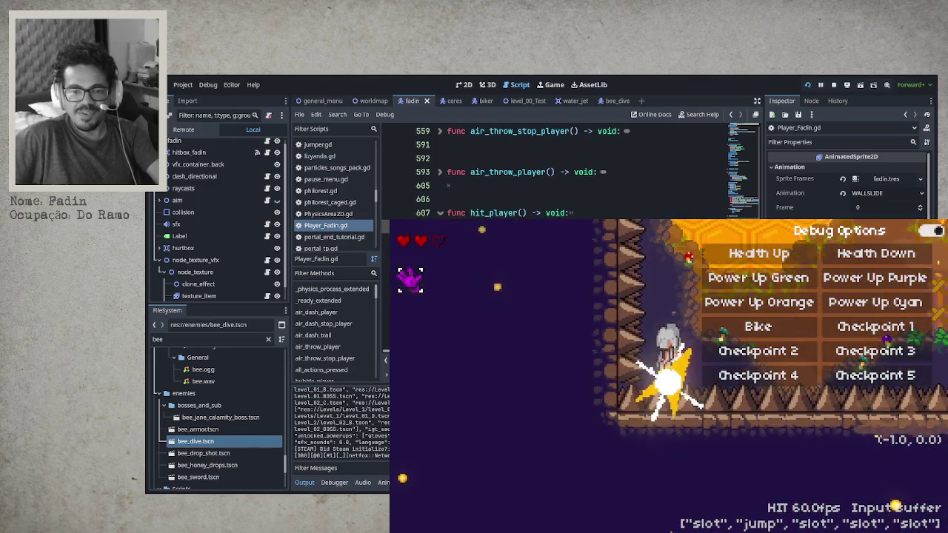
pyautogui.press('x')
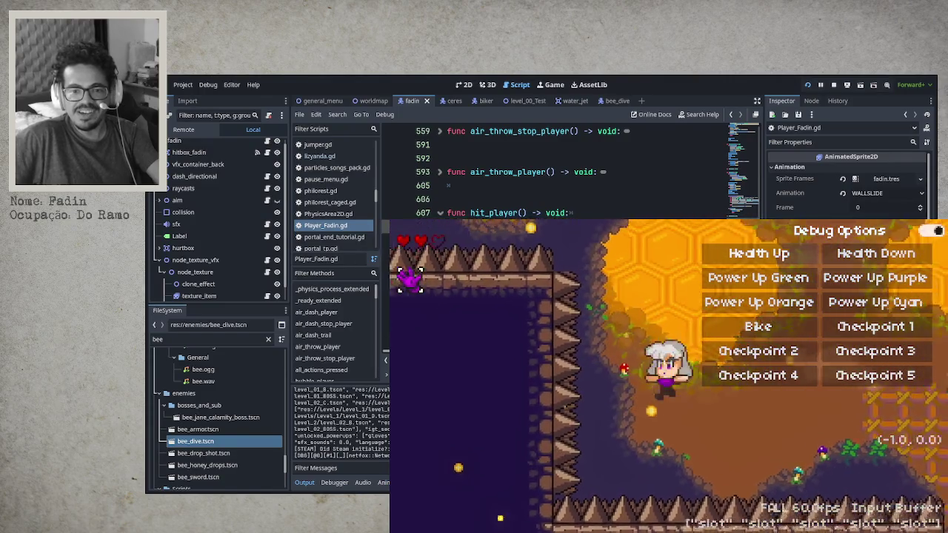
pyautogui.press('Left')
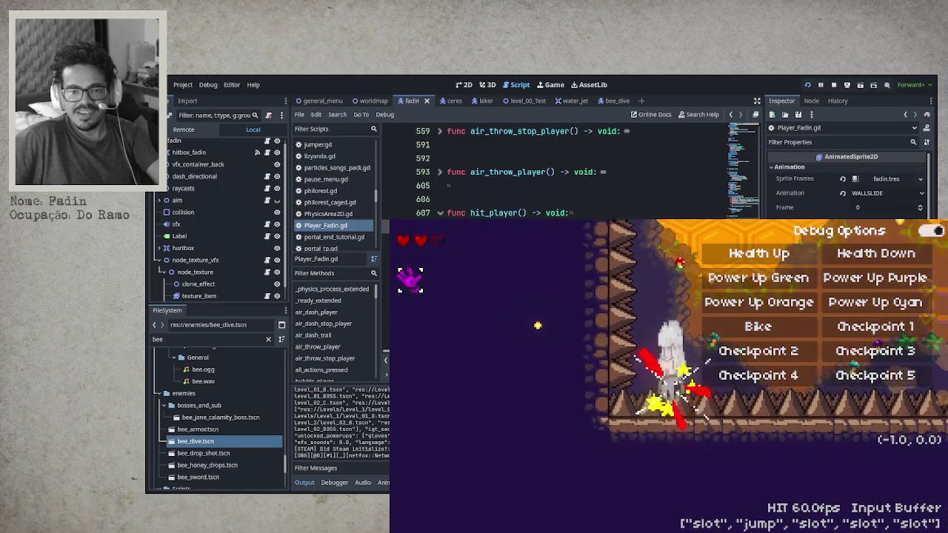
pyautogui.press('Right')
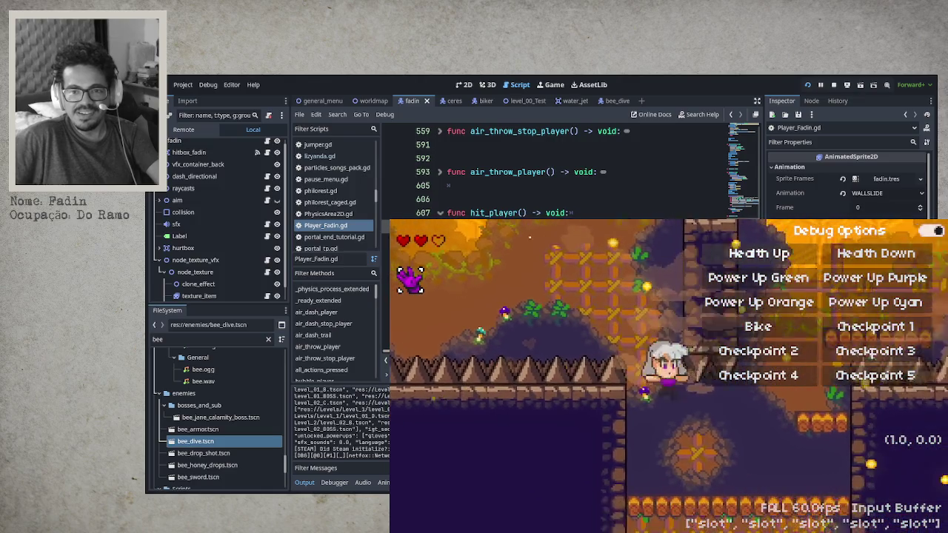
pyautogui.press('Escape')
pyautogui.press('space')
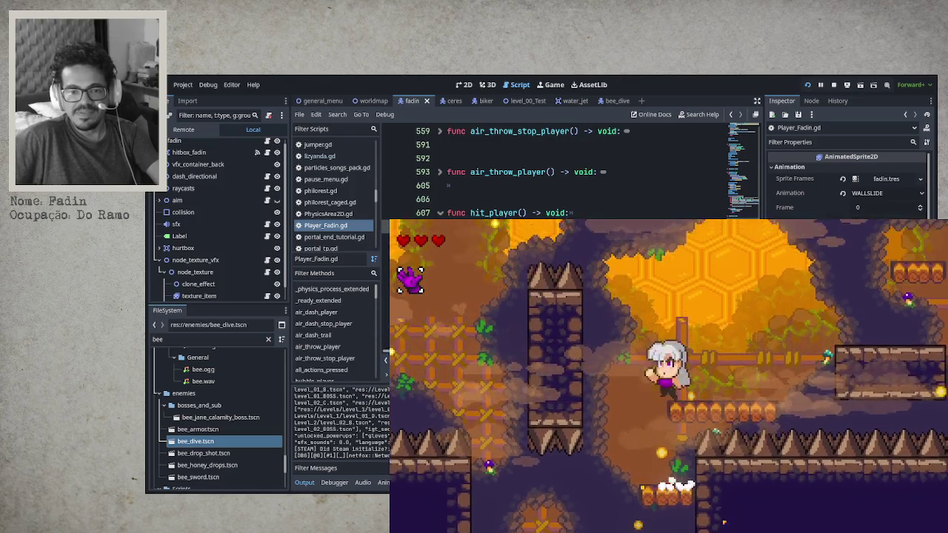
pyautogui.press('Right')
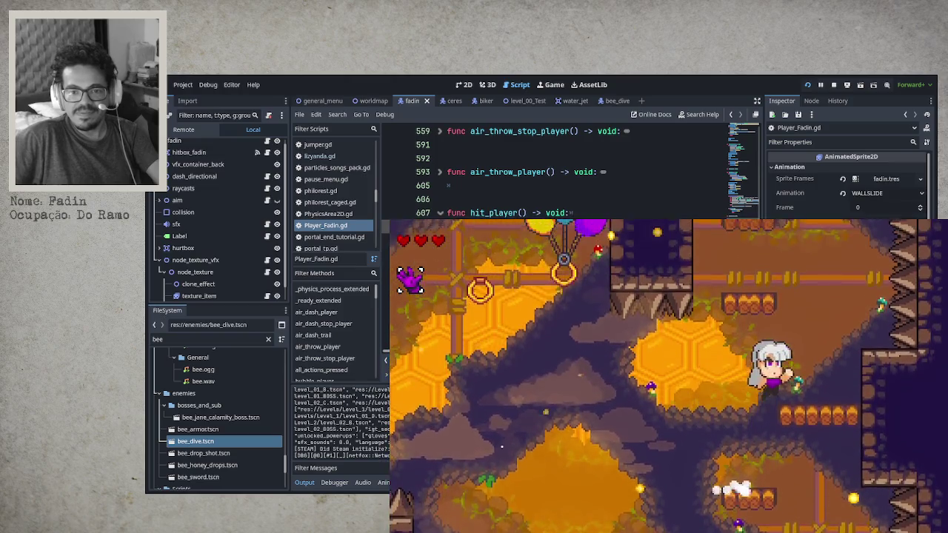
pyautogui.press('space')
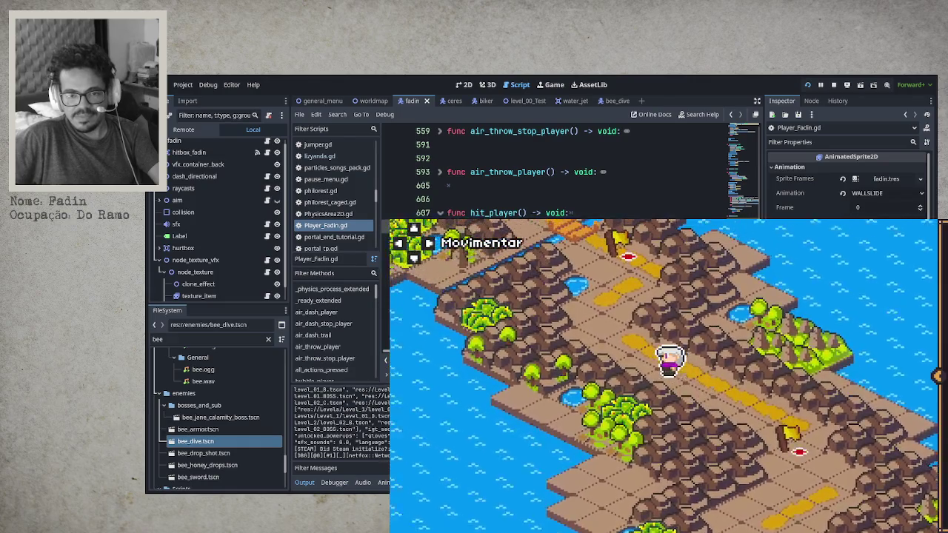
# Step: Walk the map road through town, check the hearts menu, and reach the TEST_LEVEL entrance
pyautogui.press('Up')
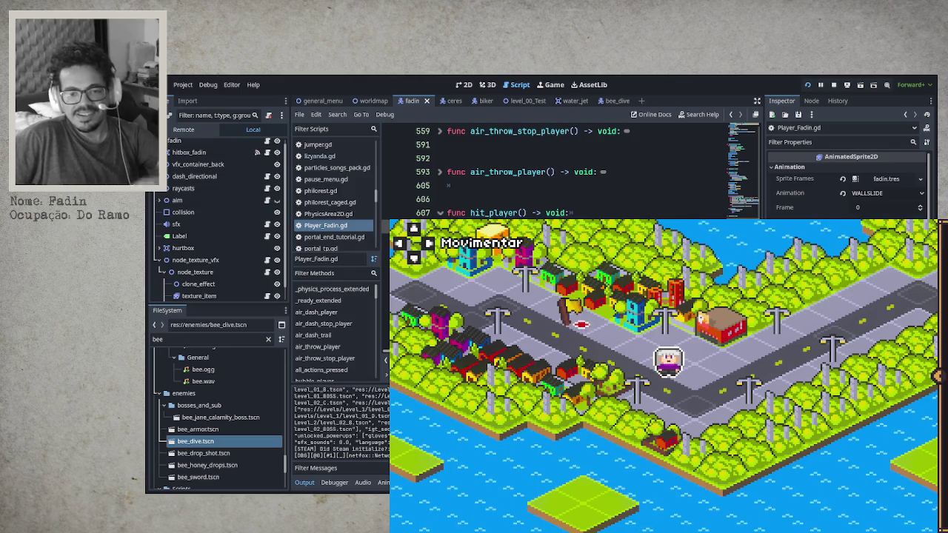
pyautogui.press('Right')
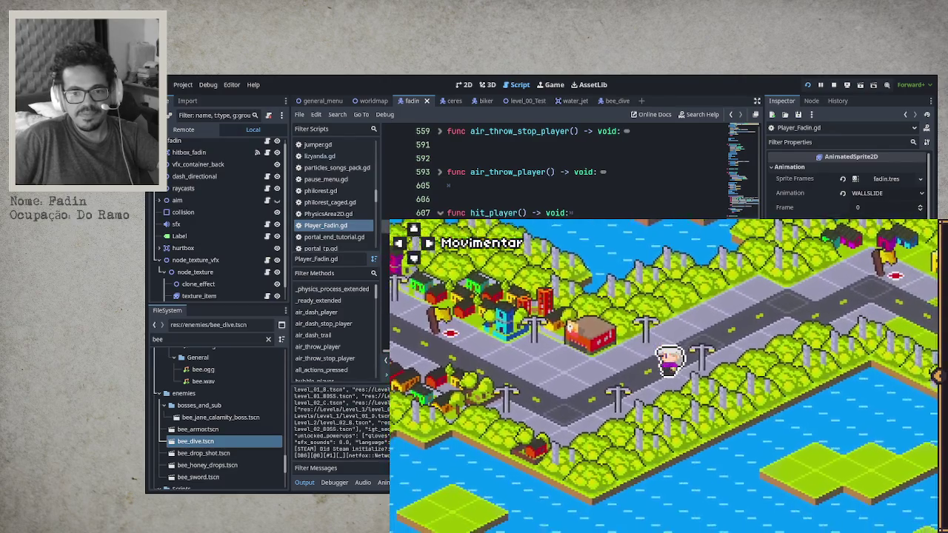
pyautogui.press('Left')
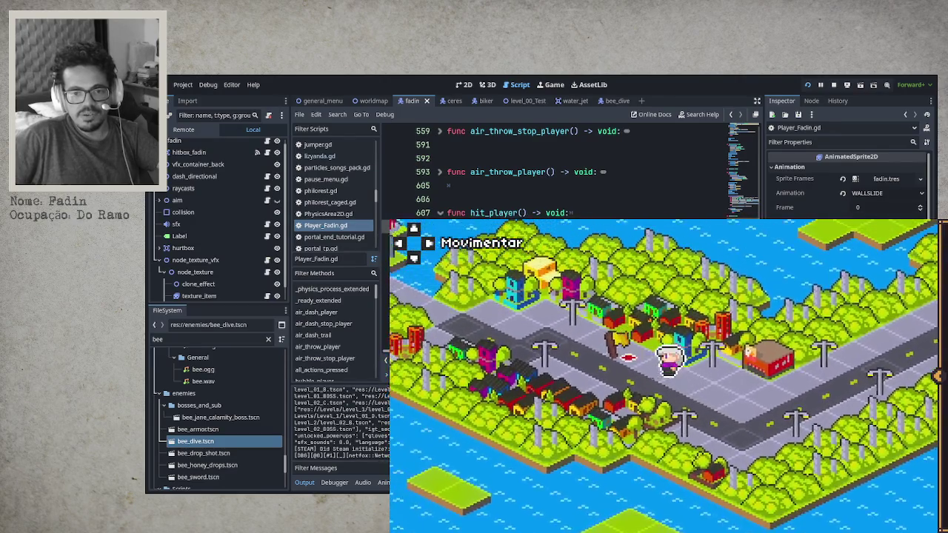
pyautogui.press('Left')
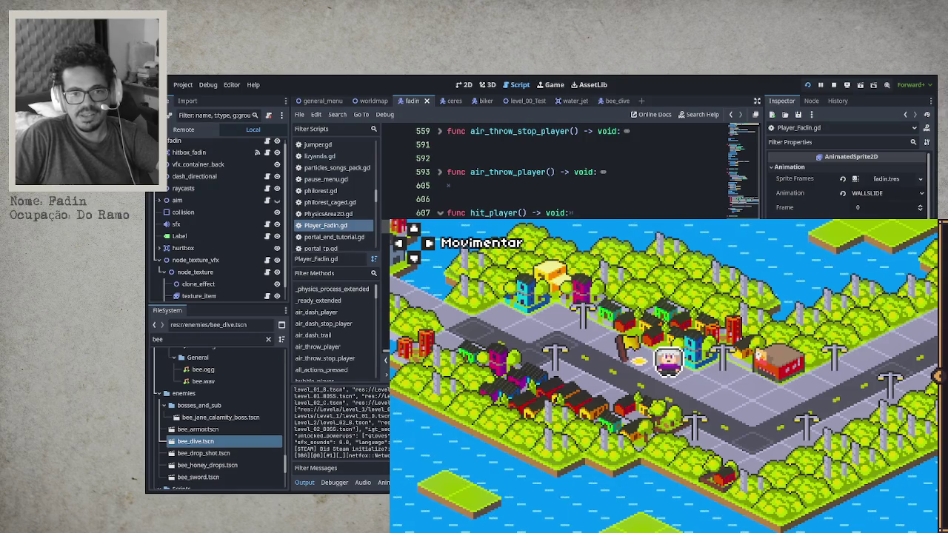
pyautogui.press('Right')
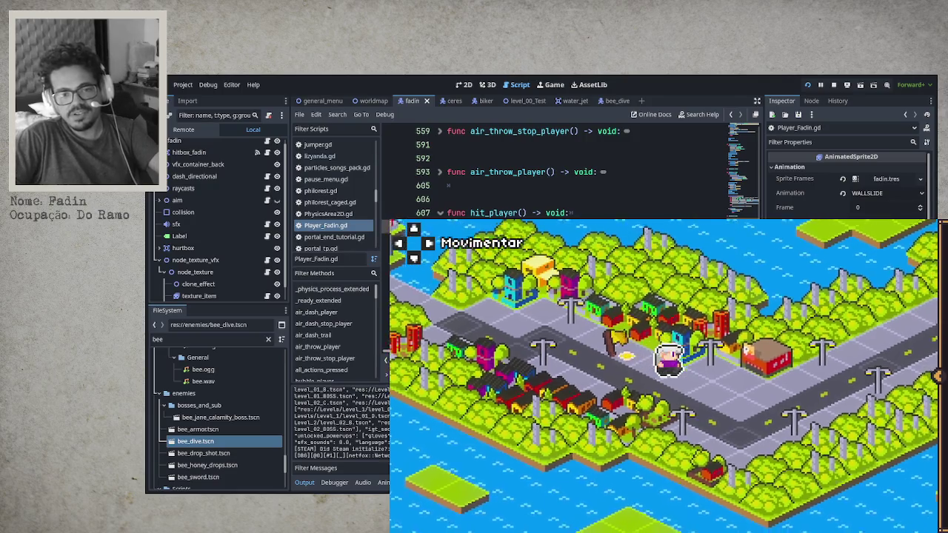
pyautogui.press('Up')
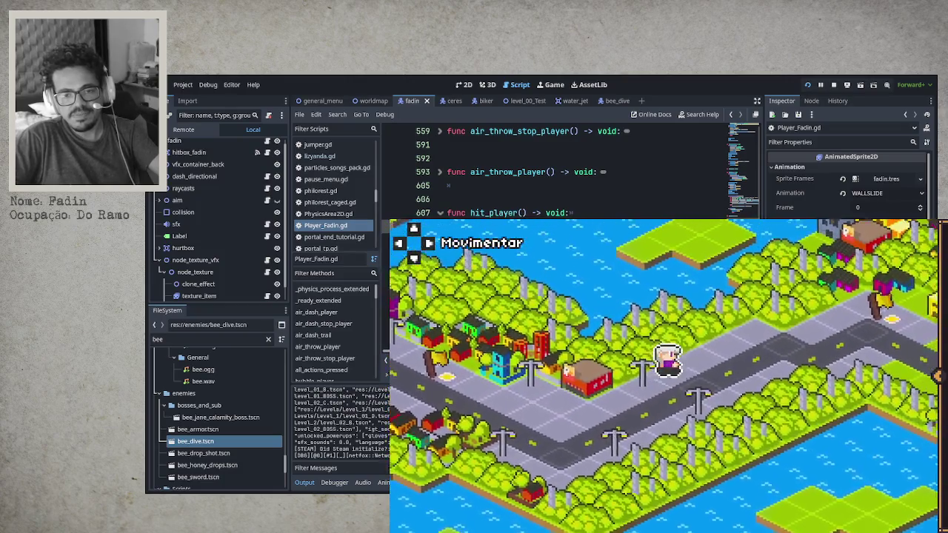
pyautogui.press('Right')
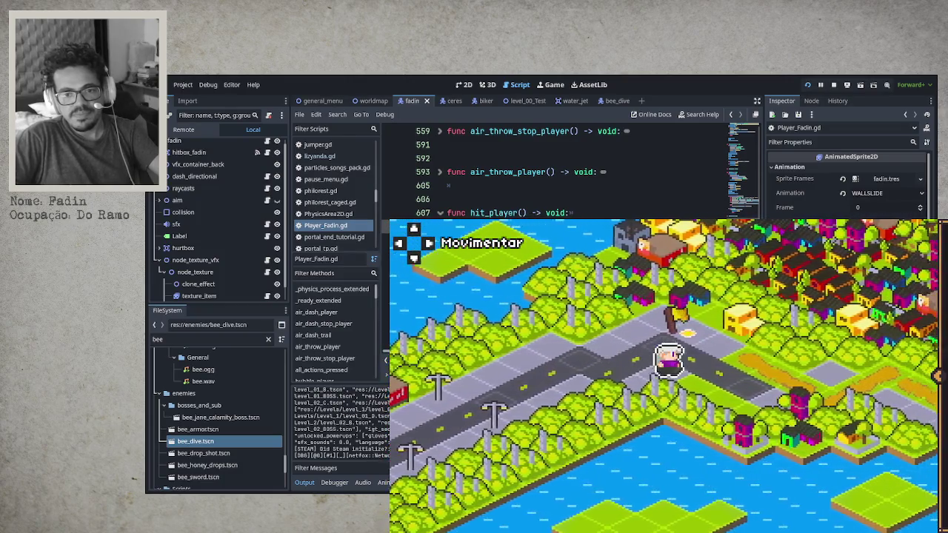
pyautogui.press('Right')
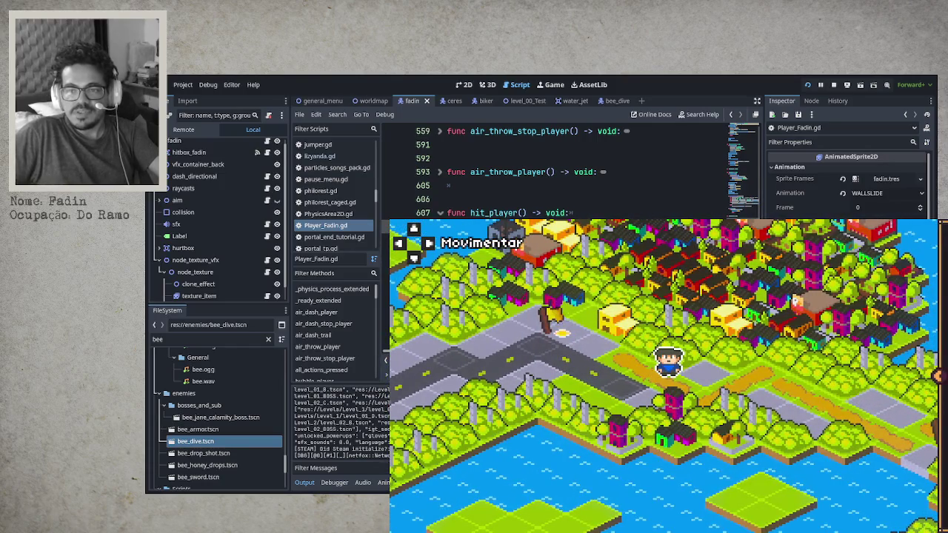
pyautogui.press('Return')
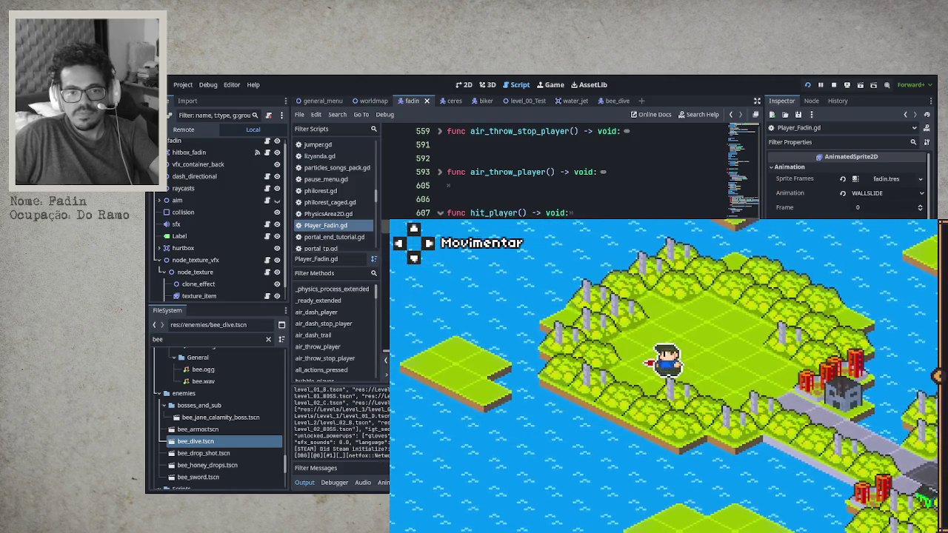
pyautogui.press('Up')
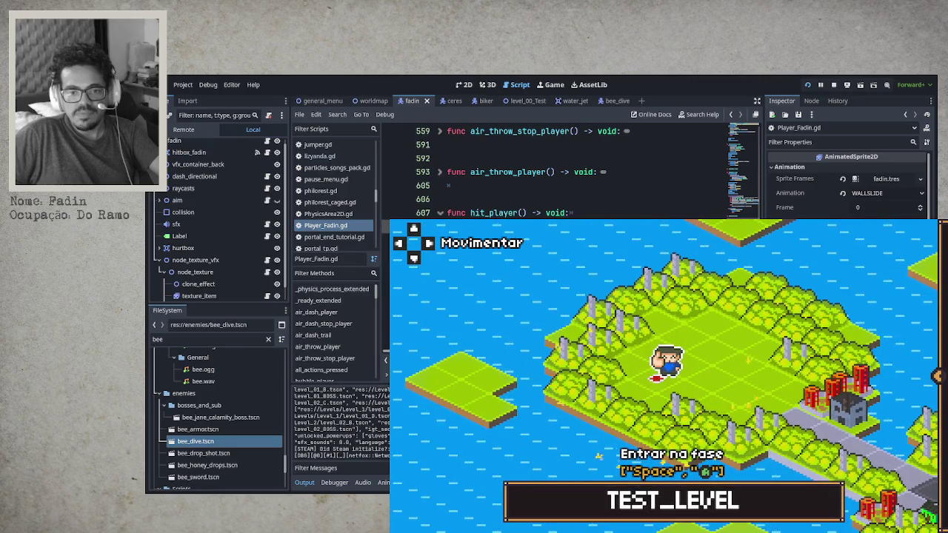
# Step: Enter TEST_LEVEL, climb the ladder, and jump up onto the purple platforms
pyautogui.press('space')
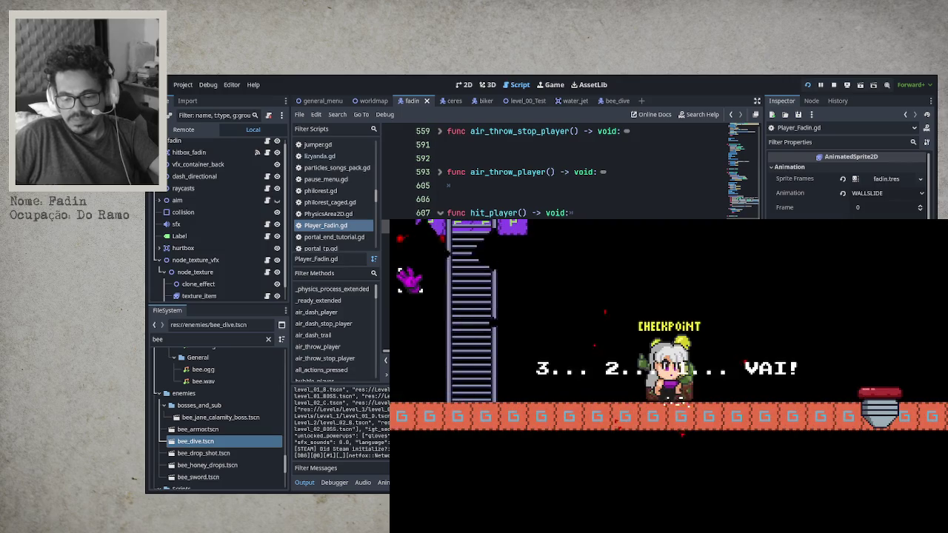
pyautogui.press('Left')
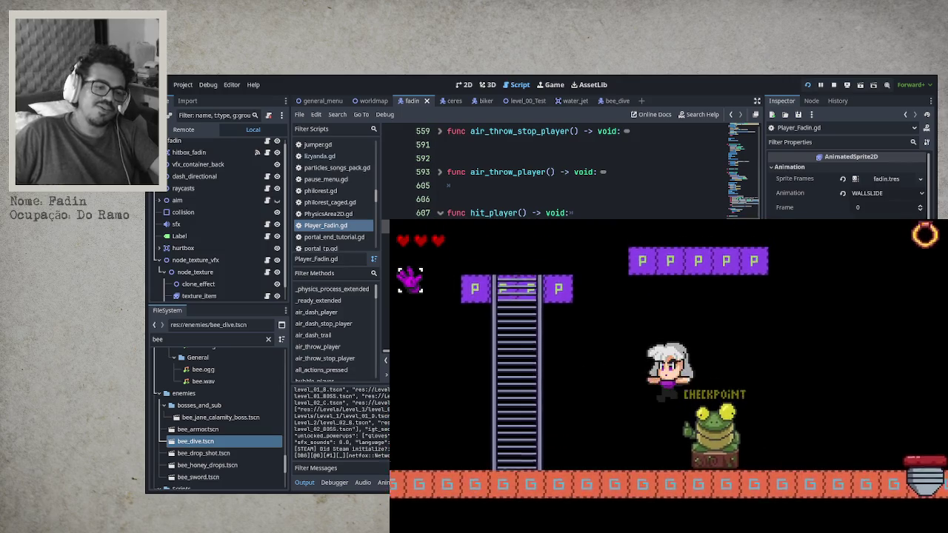
pyautogui.press('Up')
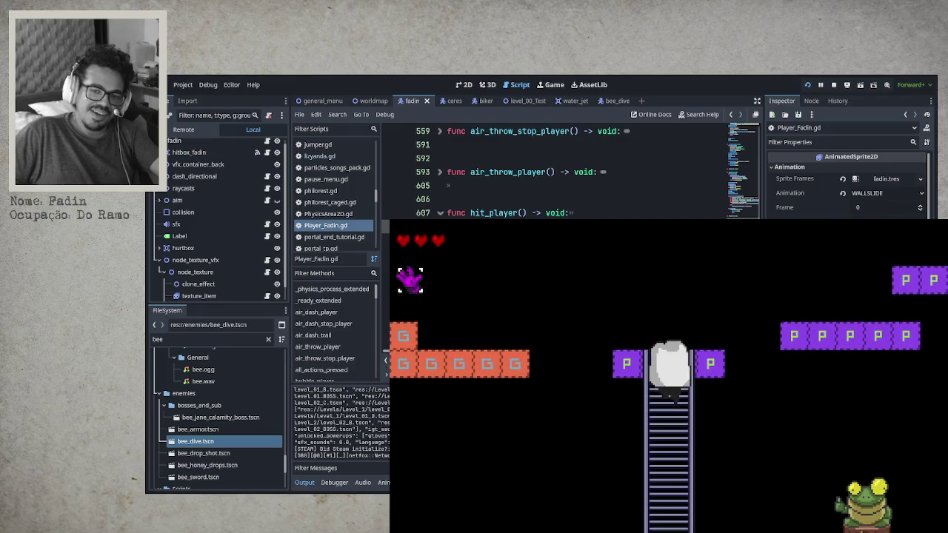
pyautogui.press('space')
pyautogui.press('Right')
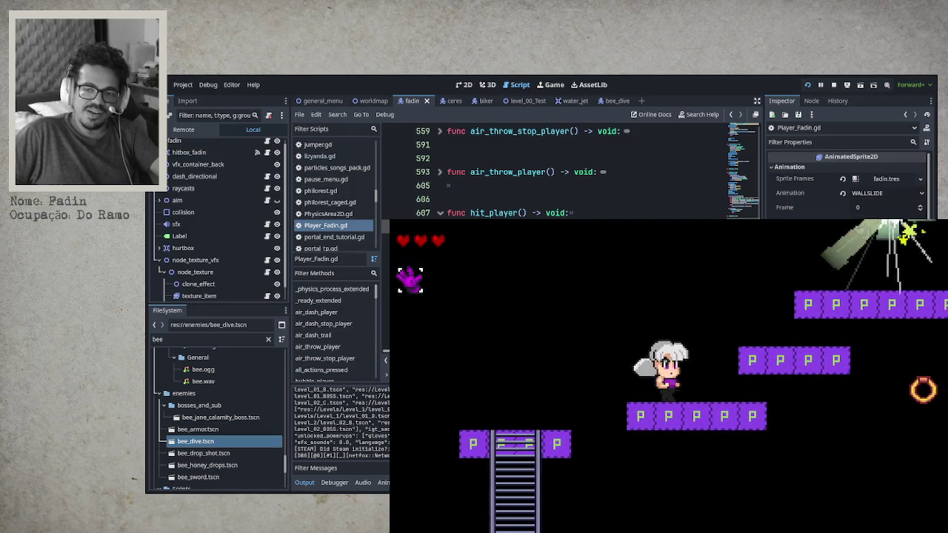
pyautogui.press('space')
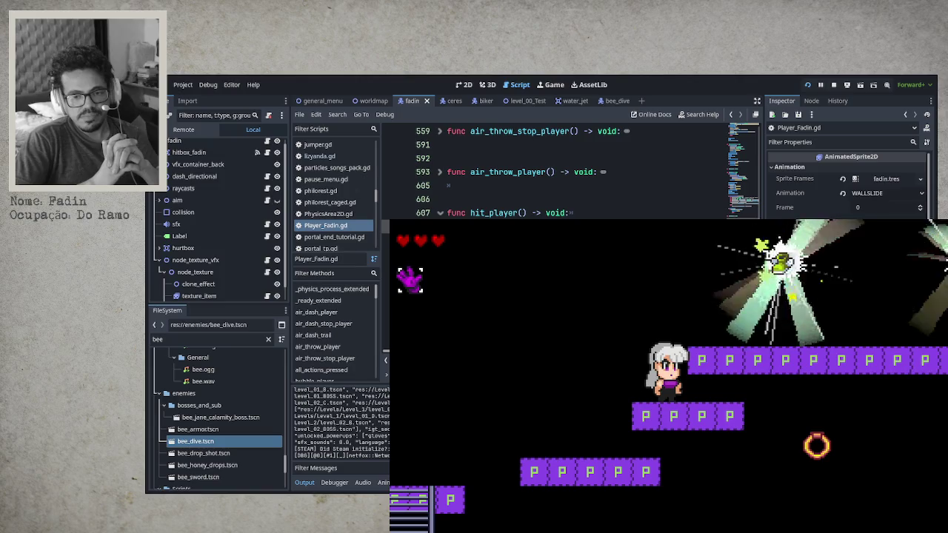
pyautogui.press('Right')
# Step: Drop to the red floor by the ladder and climb back to the purple platform
pyautogui.press('Left')
pyautogui.press('Right')
pyautogui.press('Right')
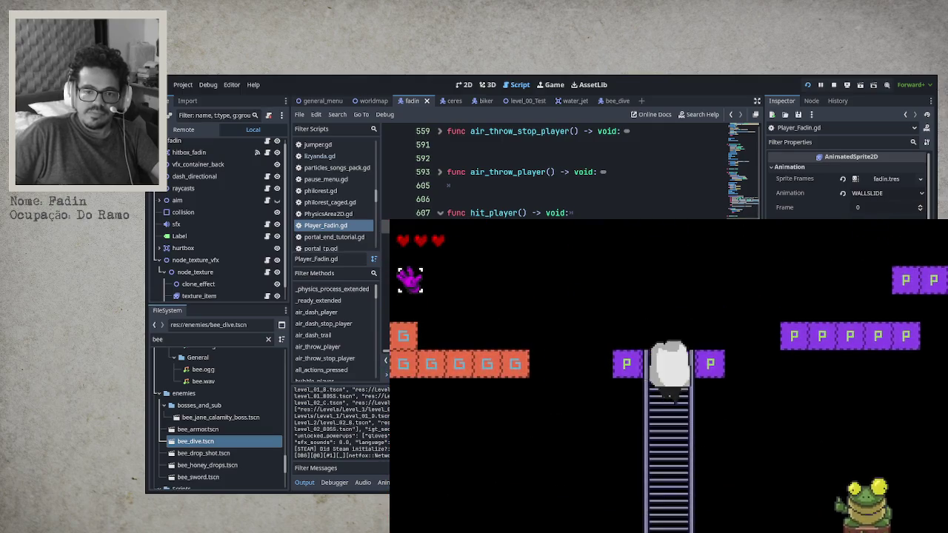
pyautogui.press('space')
pyautogui.press('Right')
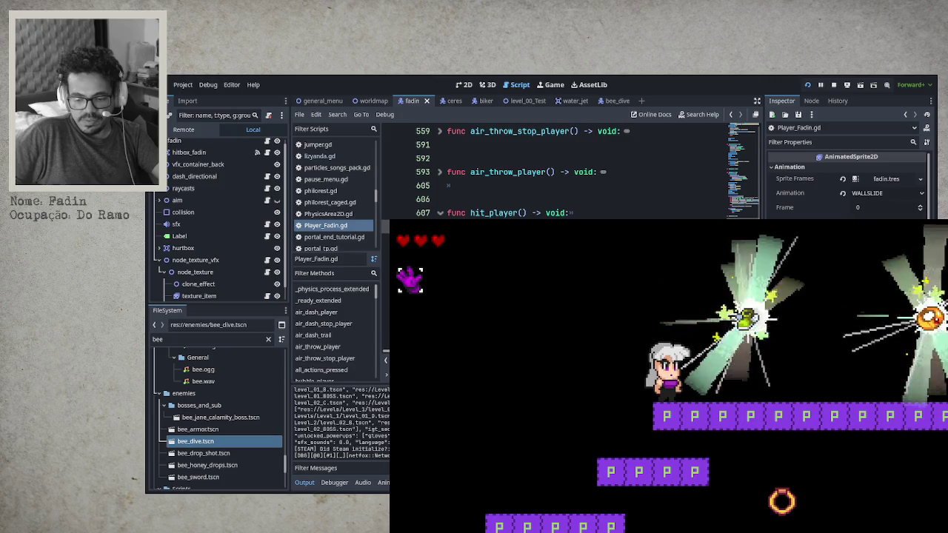
# Step: Run back and forth down the red staircase and orange slopes, keeping all three hearts
pyautogui.press('Left')
pyautogui.press('Left')
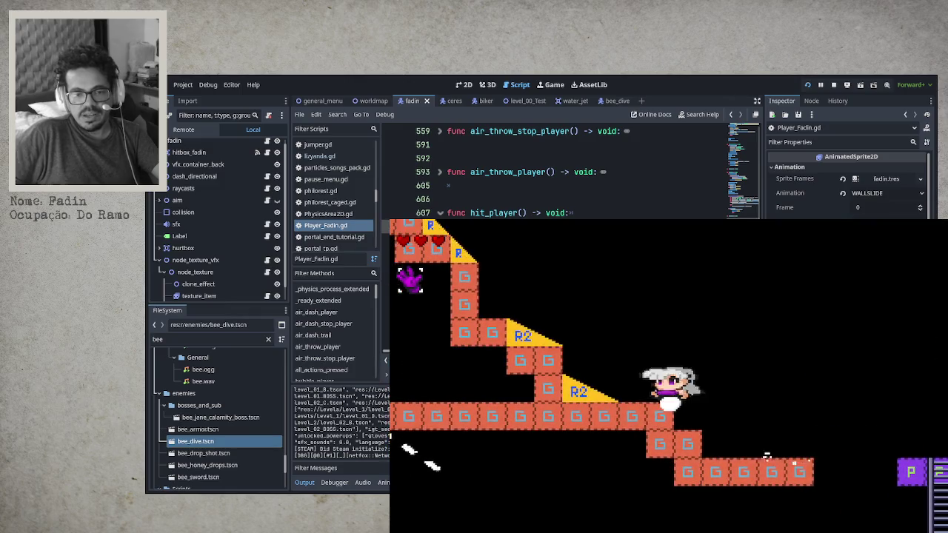
pyautogui.press('Right')
pyautogui.press('Right')
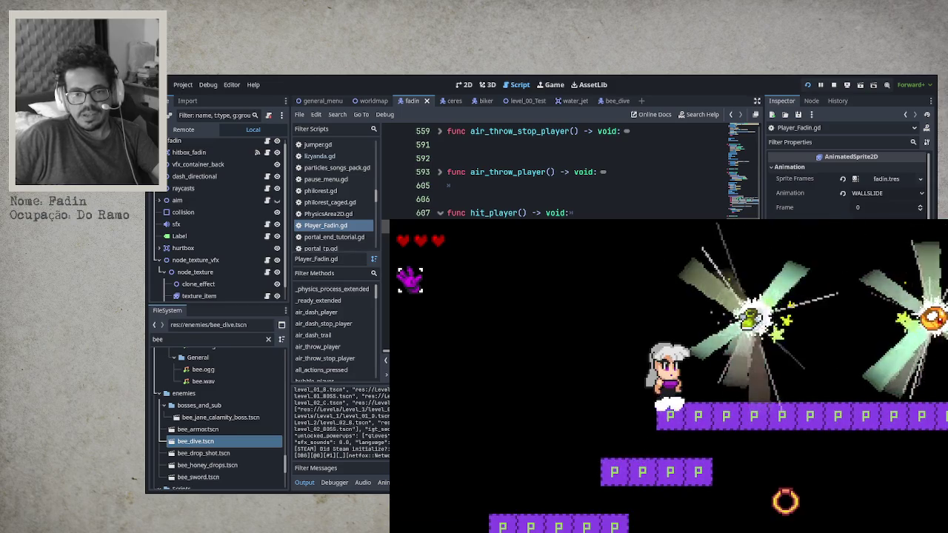
pyautogui.press('Right')
pyautogui.press('Left')
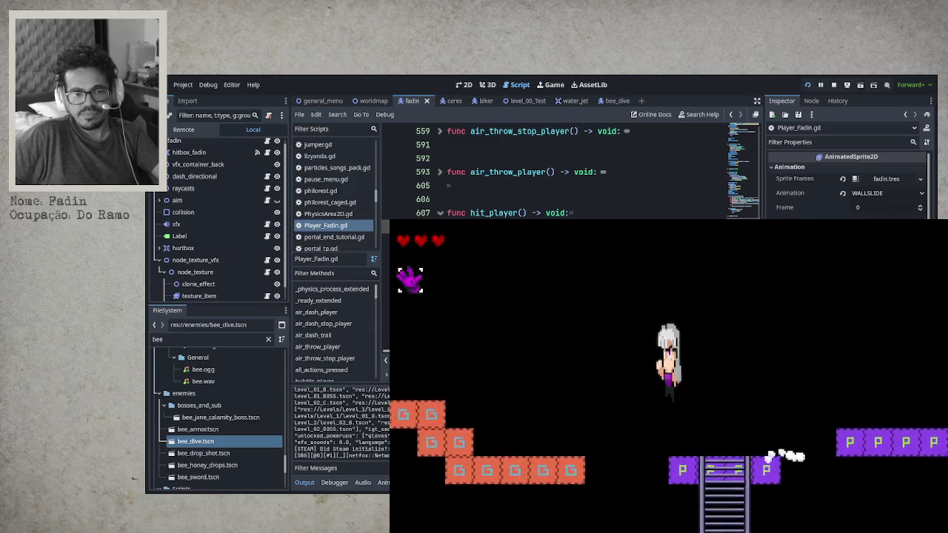
pyautogui.press('Left')
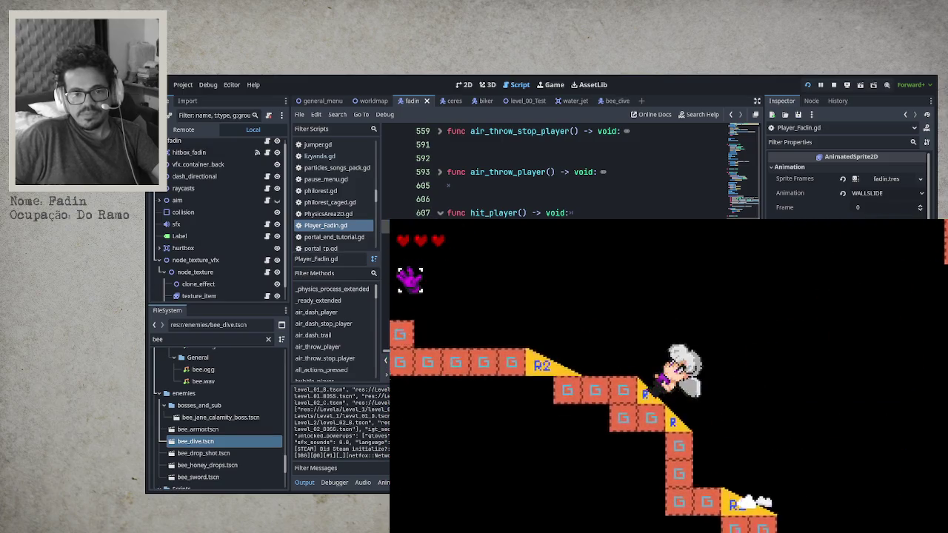
pyautogui.press('Left')
pyautogui.press('Right')
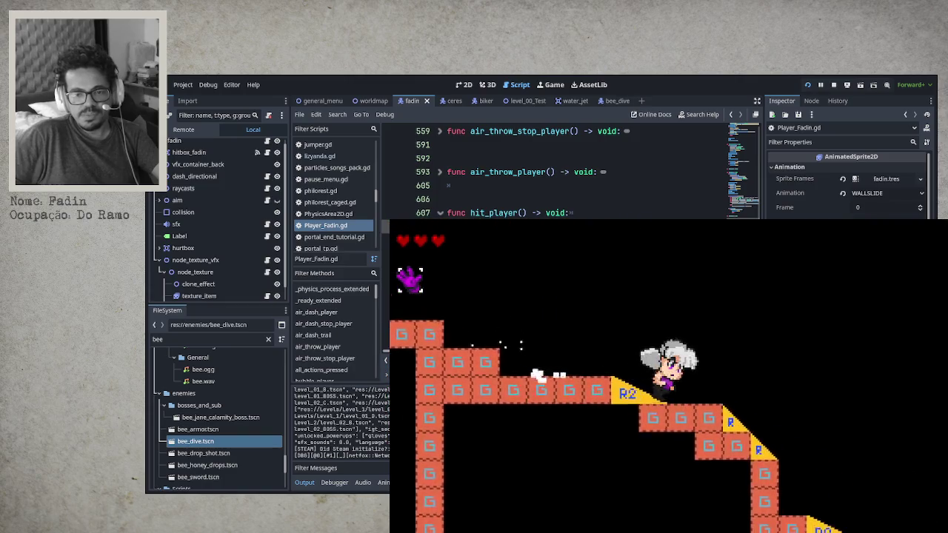
pyautogui.press('Right')
pyautogui.press('Right')
pyautogui.press('Right')
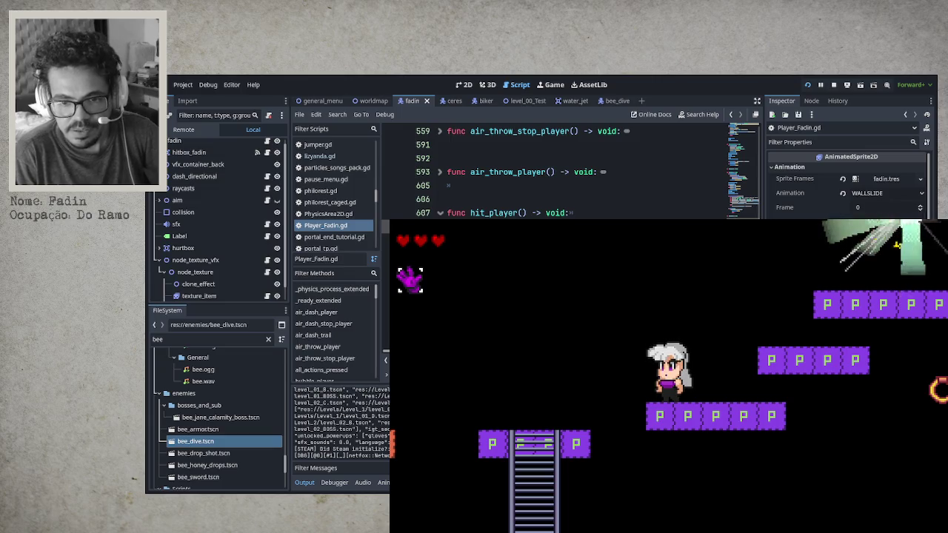
# Step: Descend the red-block staircase to the purple ladder platform, then climb the ladder to the top
pyautogui.press('Right')
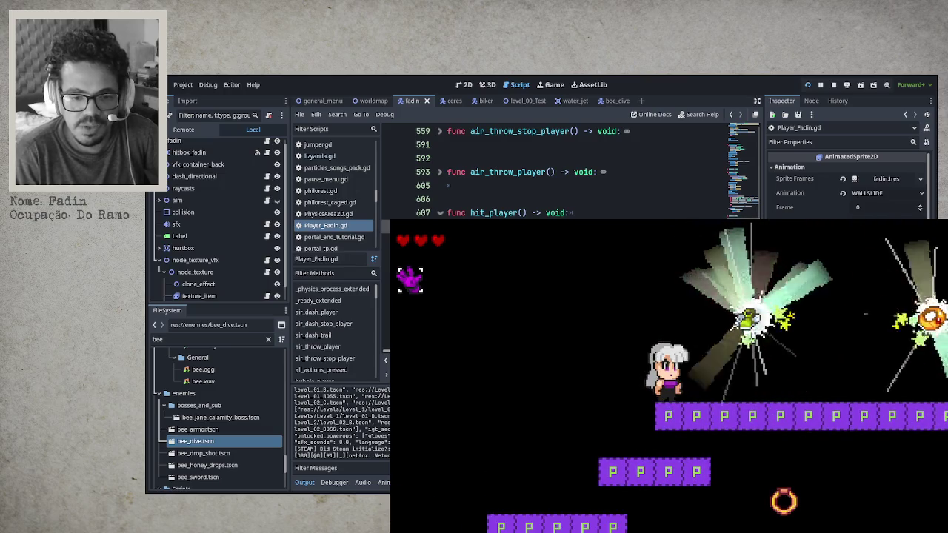
pyautogui.press('Left')
pyautogui.press('Down')
pyautogui.press('Right')
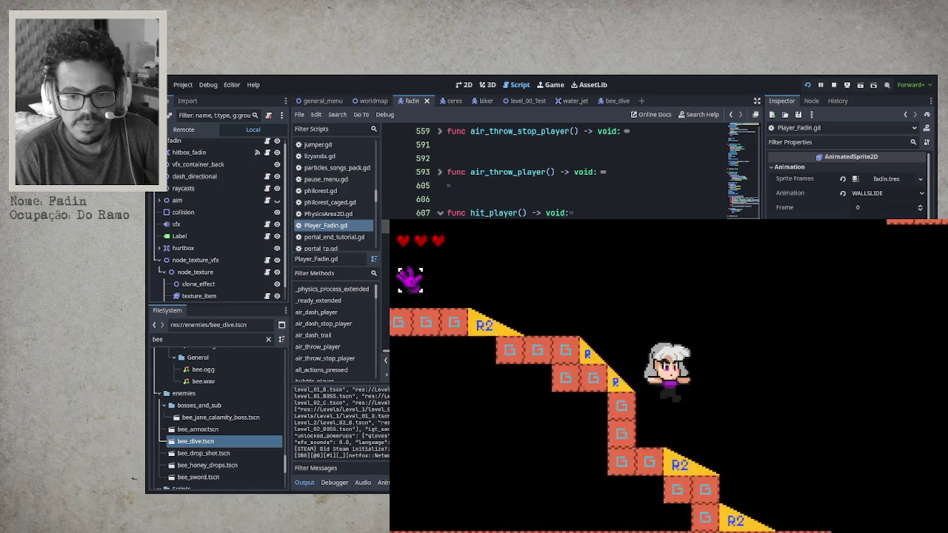
pyautogui.press('Right')
pyautogui.press('Right')
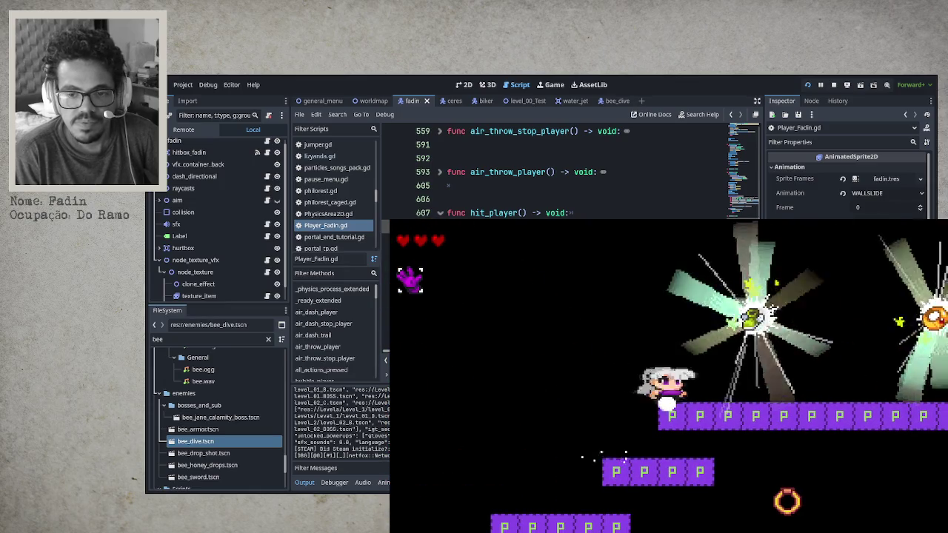
pyautogui.press('Left')
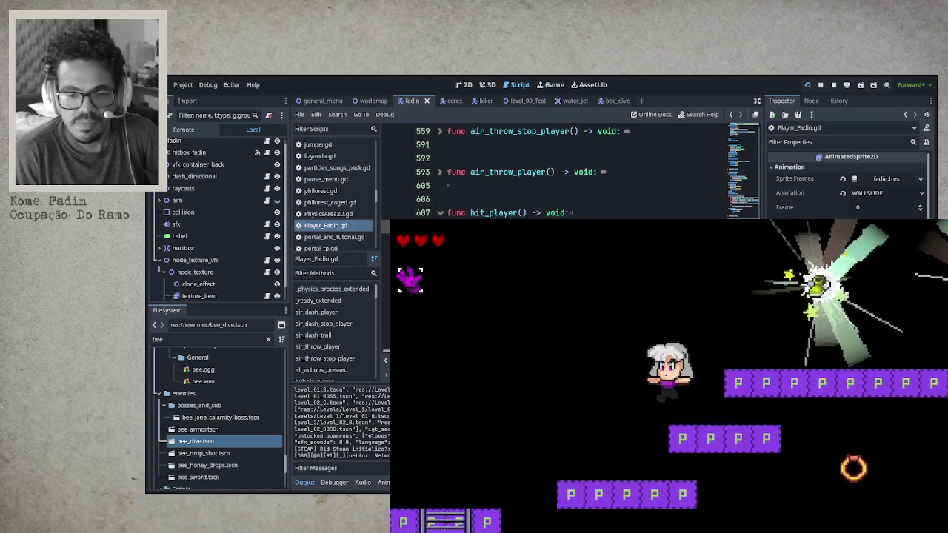
pyautogui.press('Left')
pyautogui.press('Right')
pyautogui.press('Up')
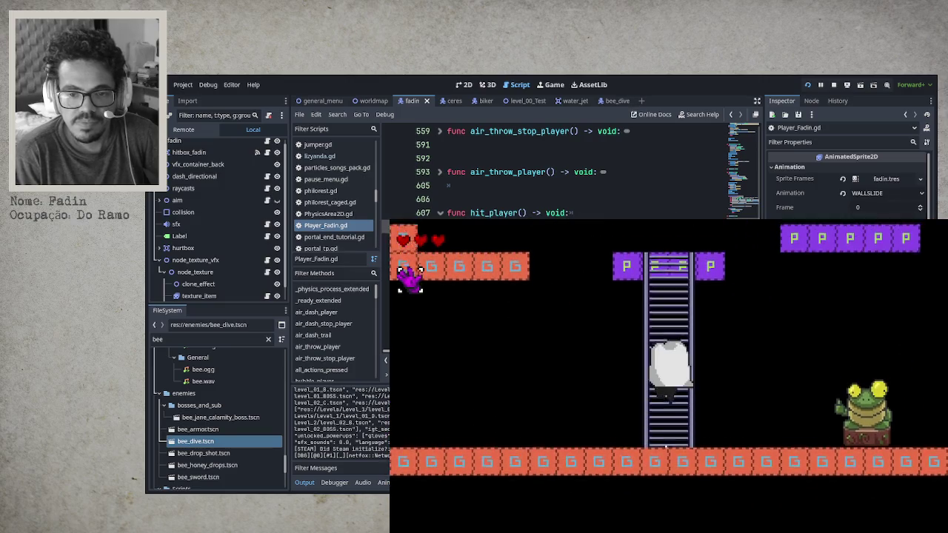
pyautogui.press('Up')
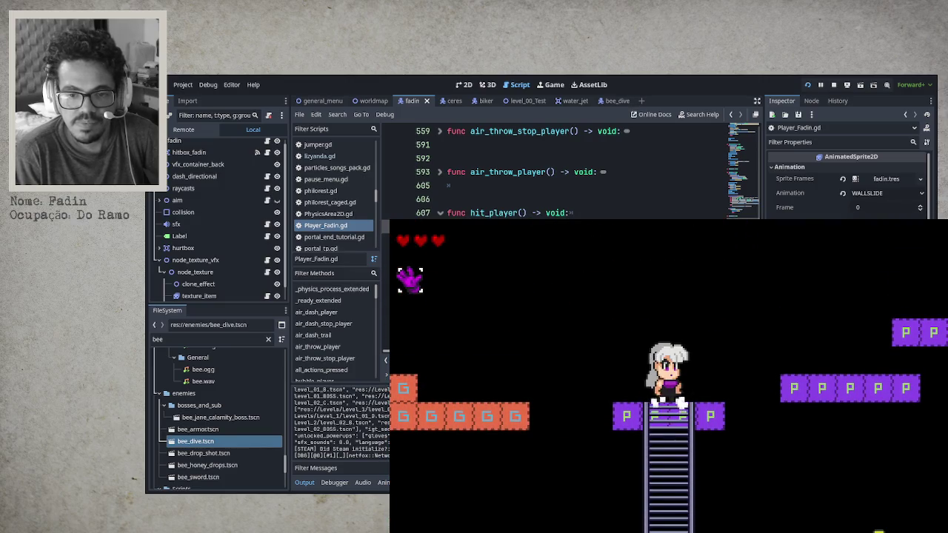
pyautogui.press('Left')
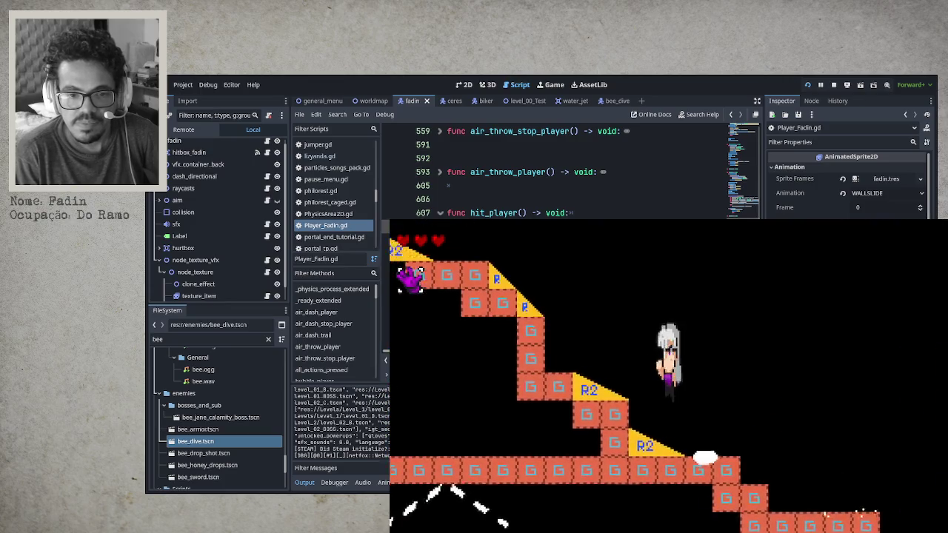
pyautogui.press('Left')
pyautogui.press('Left')
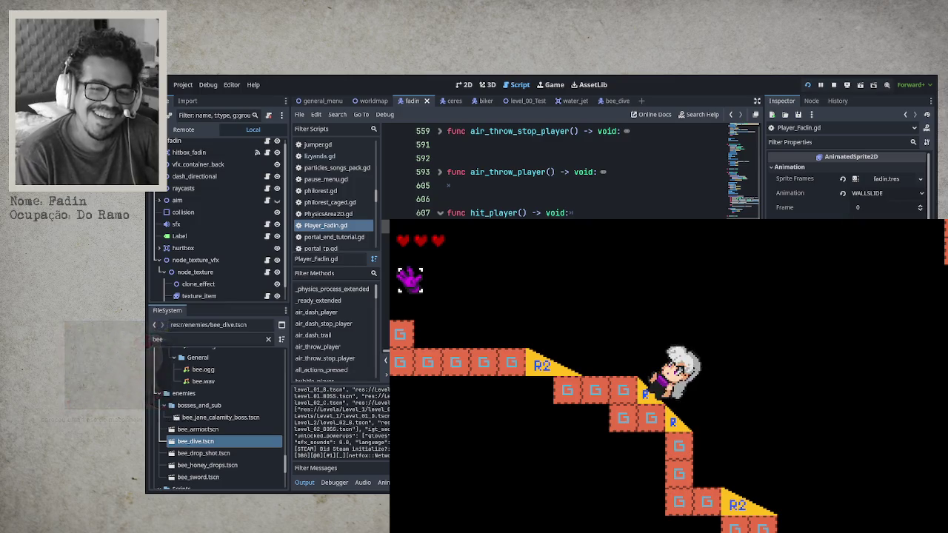
# Step: Run right down the slopes onto the purple P platforms, then dash back left up the stairs
pyautogui.press('Left')
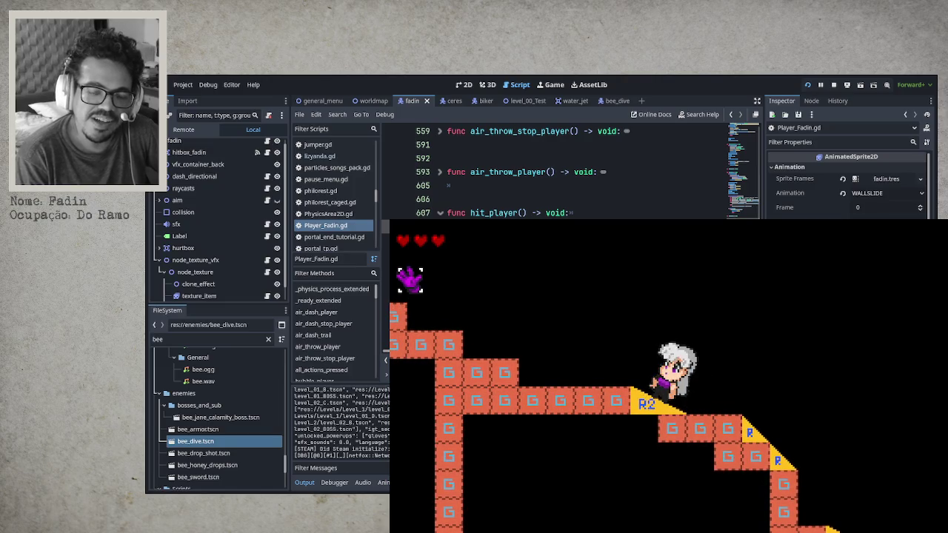
pyautogui.press('Right')
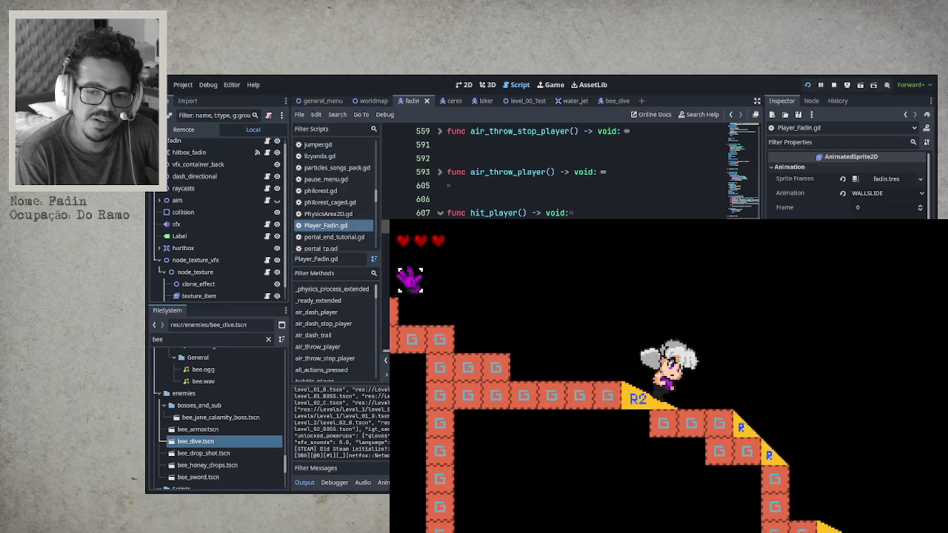
pyautogui.press('Right')
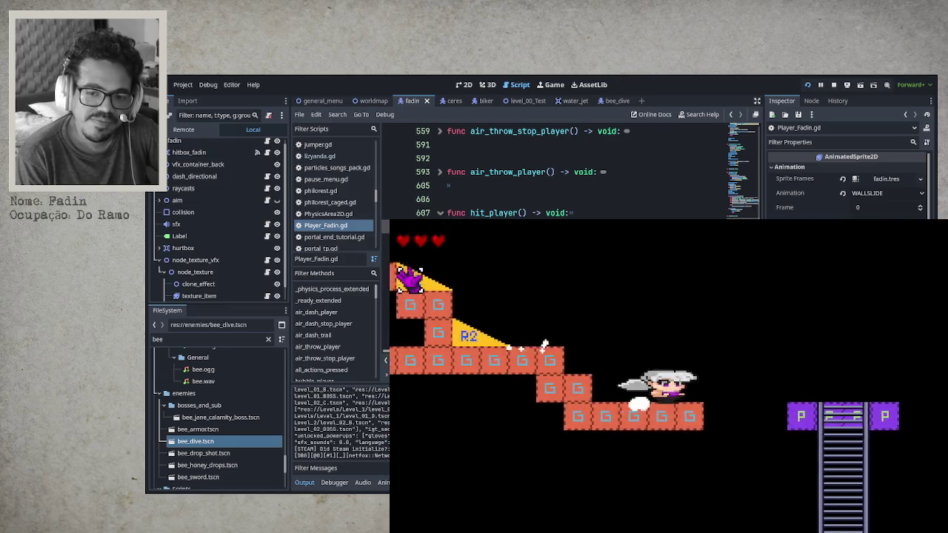
pyautogui.press('Right')
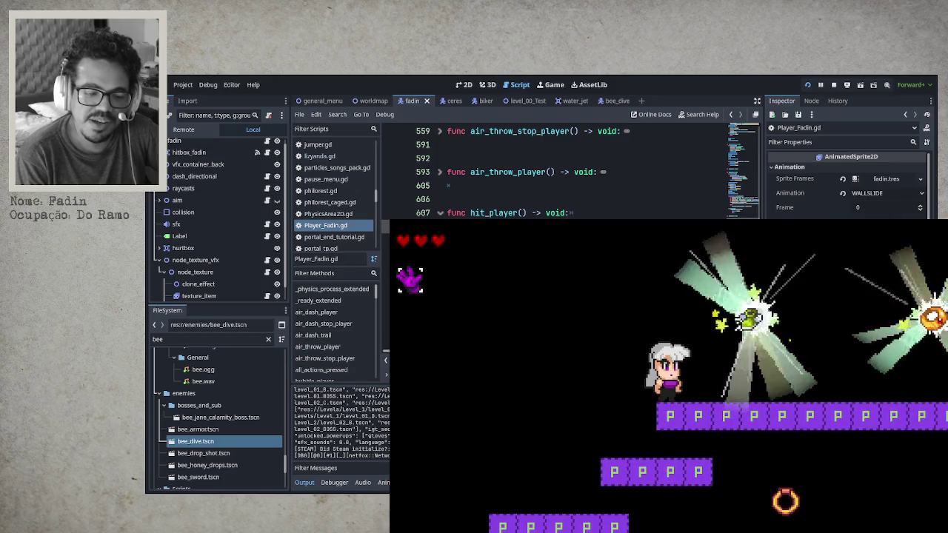
pyautogui.press('Left')
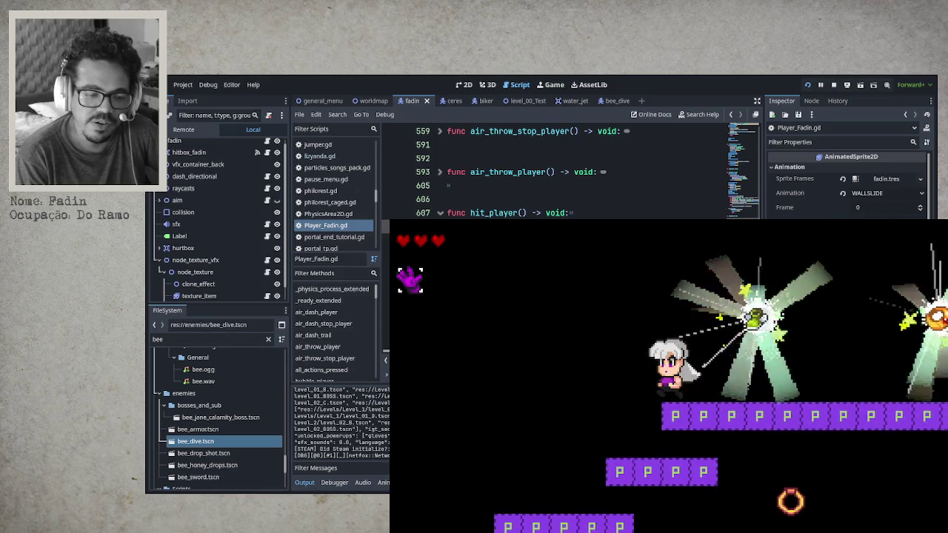
pyautogui.press('Left')
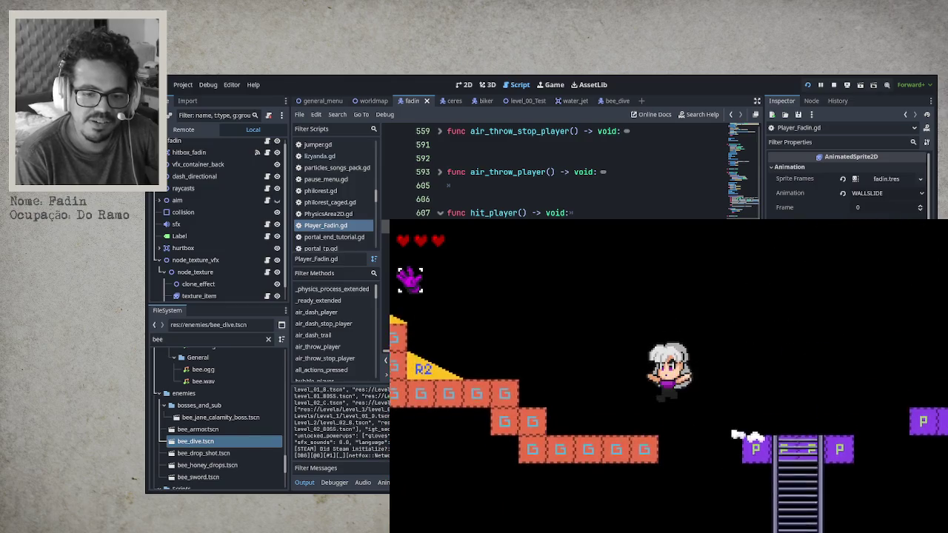
pyautogui.press('Left')
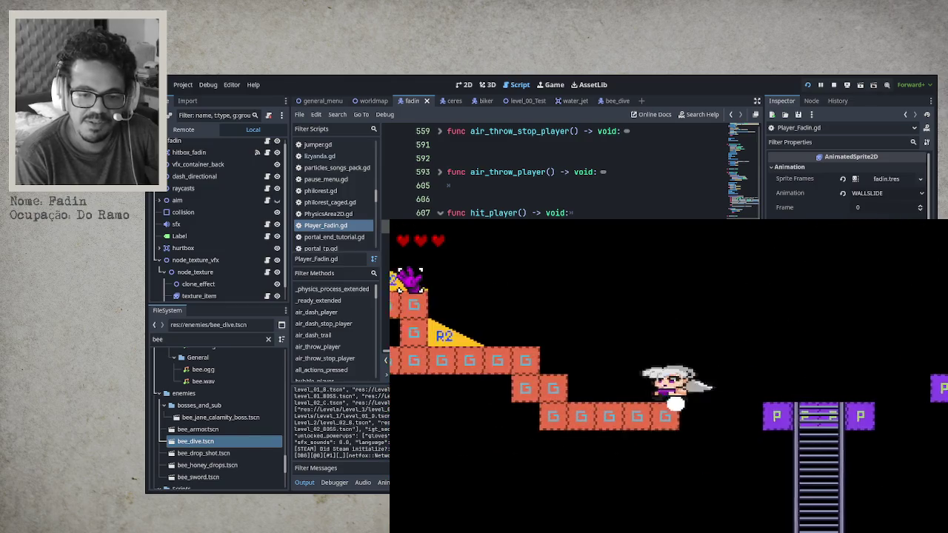
pyautogui.press('Left')
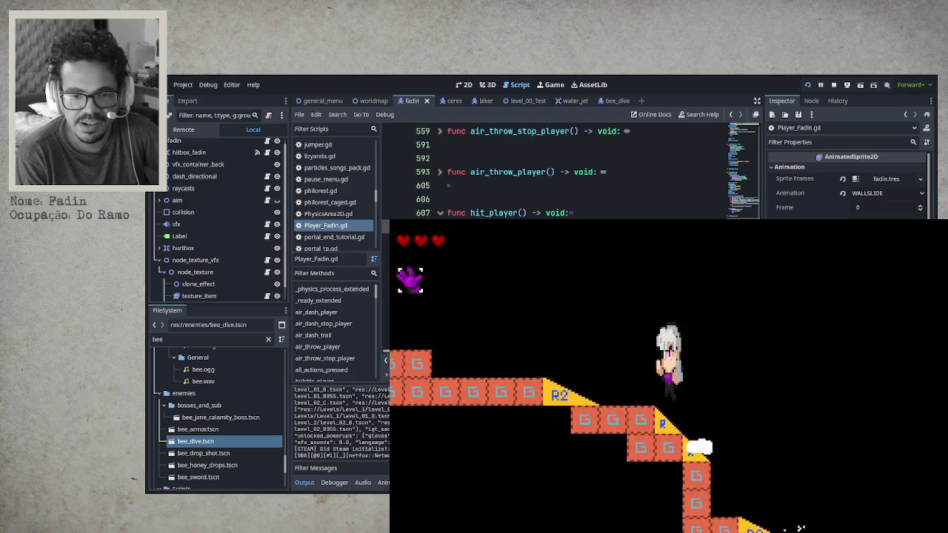
pyautogui.press('Left')
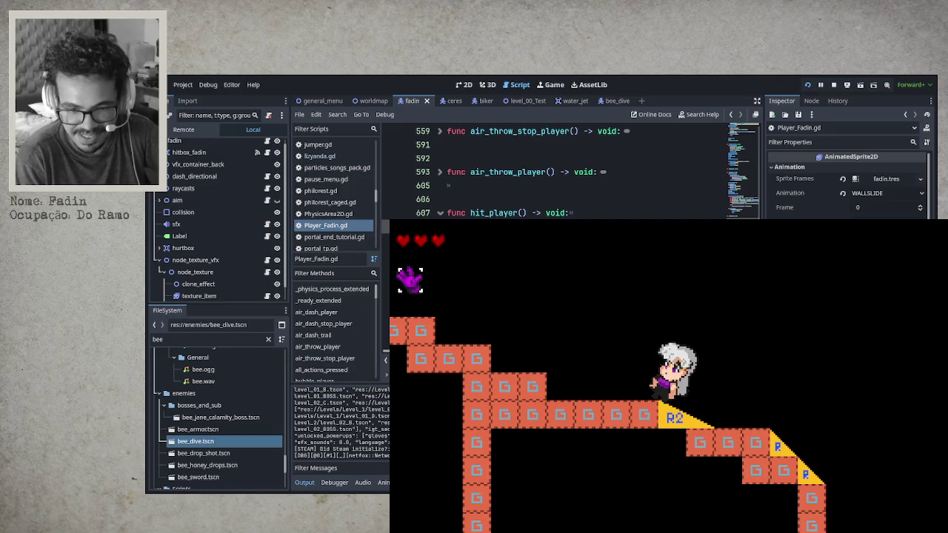
# Step: Run down to the purple P platforms, then back and forth along the G-block staircase
pyautogui.press('Right')
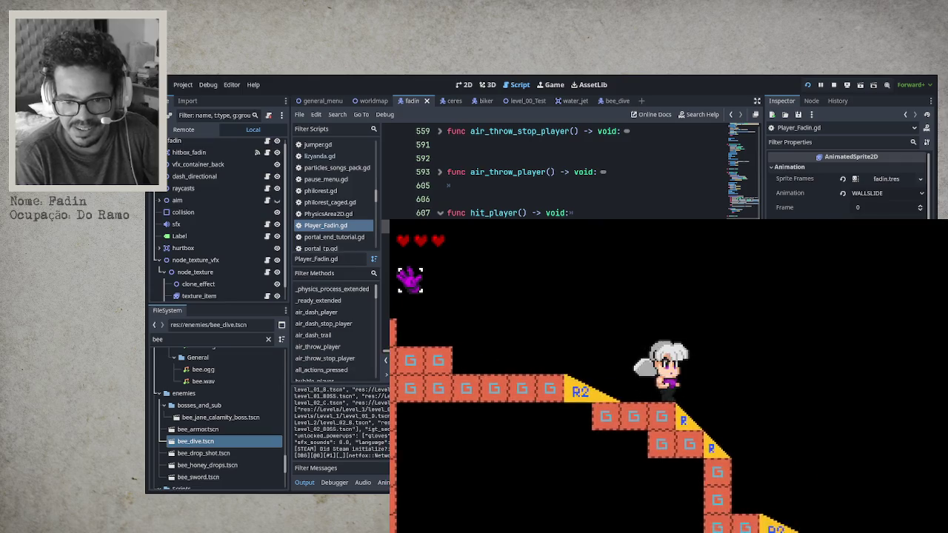
pyautogui.press('Right')
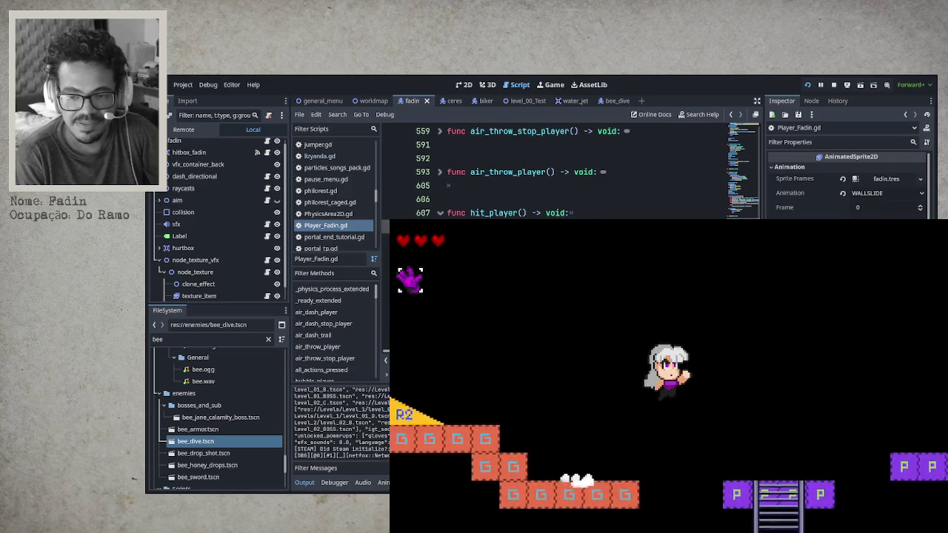
pyautogui.press('Right')
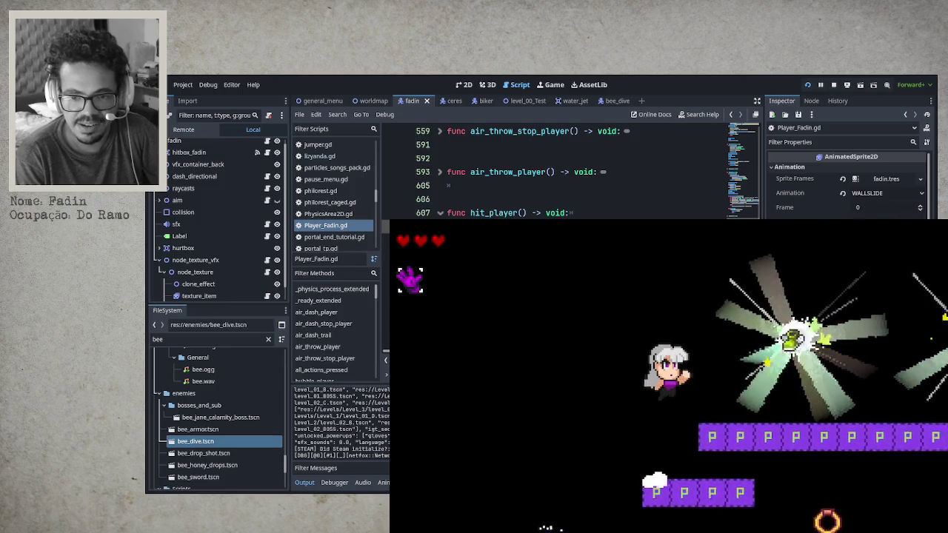
pyautogui.press('Left')
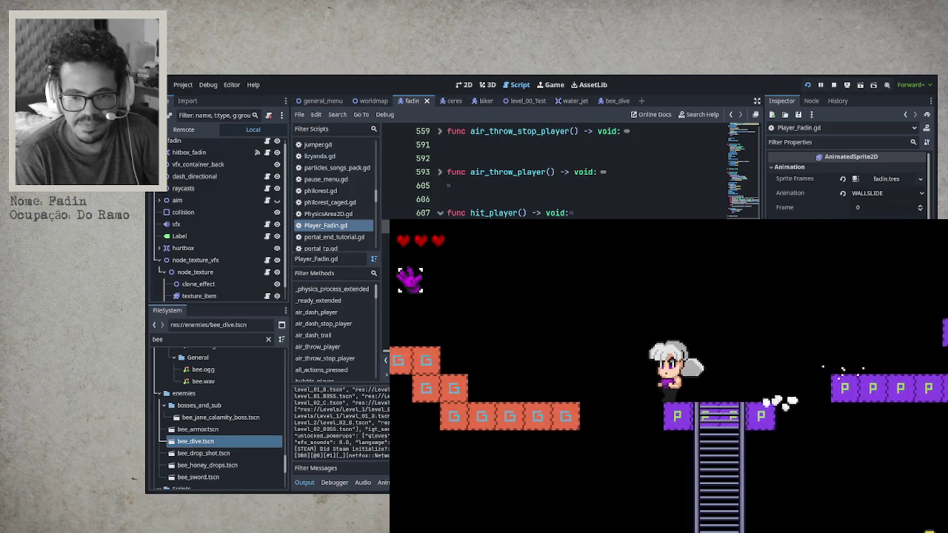
pyautogui.press('Right')
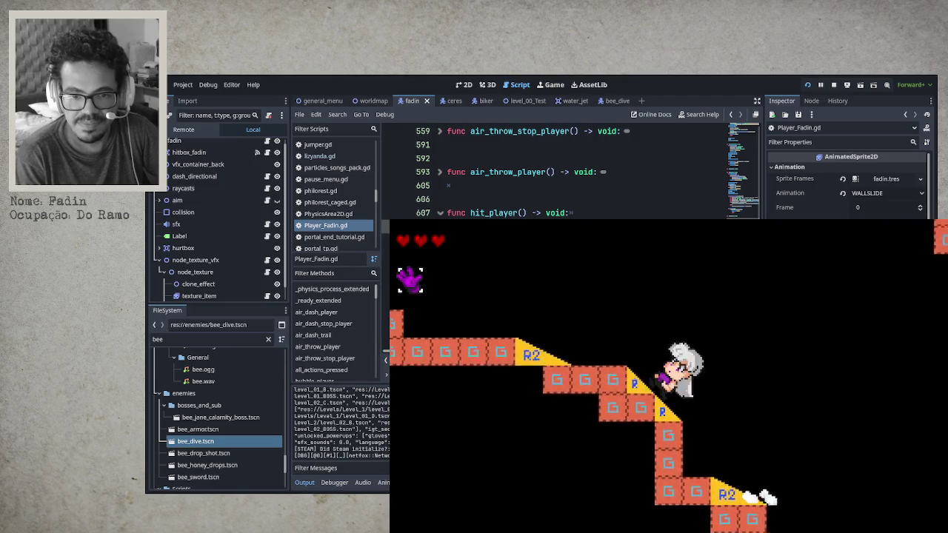
pyautogui.press('Left')
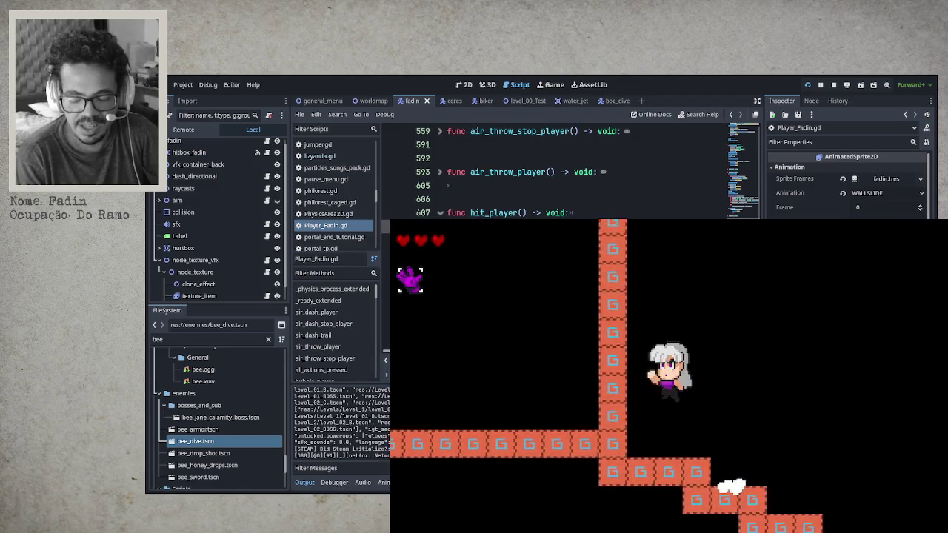
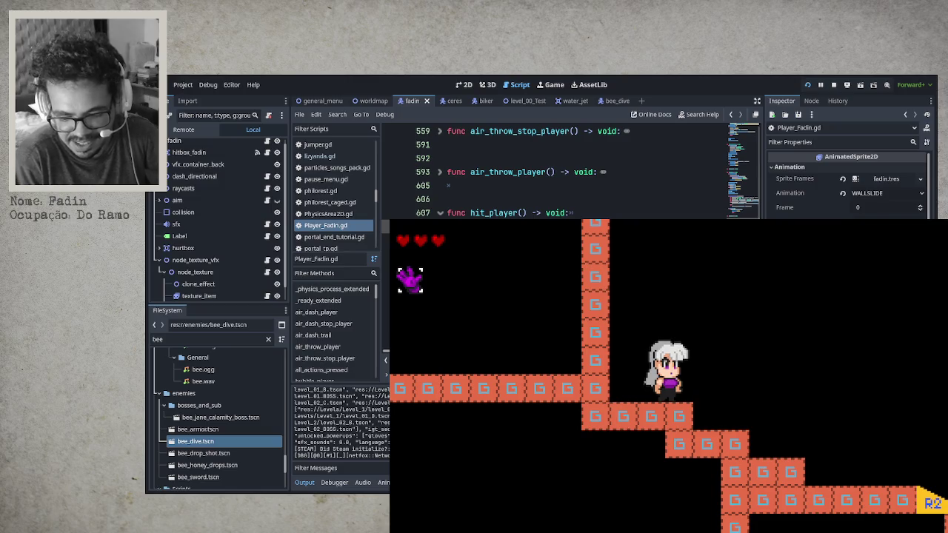
# Step: Run and dash the character right down the orange slopes, jumping onto the purple platforms
pyautogui.press('Right')
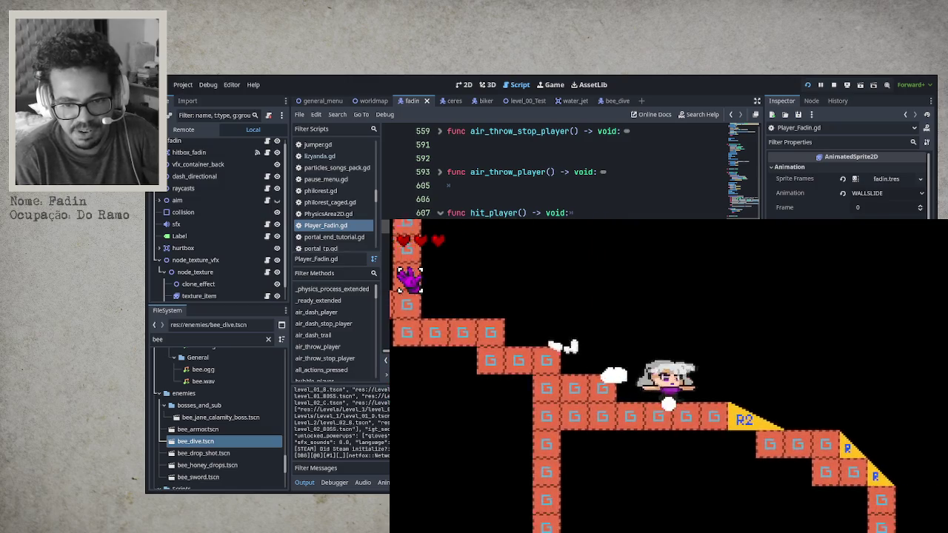
pyautogui.press('Right')
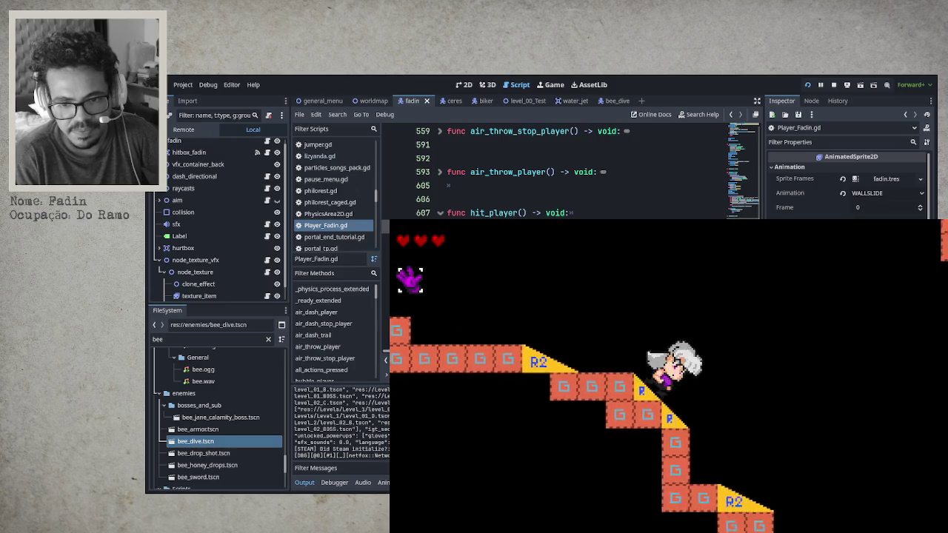
pyautogui.press('Right')
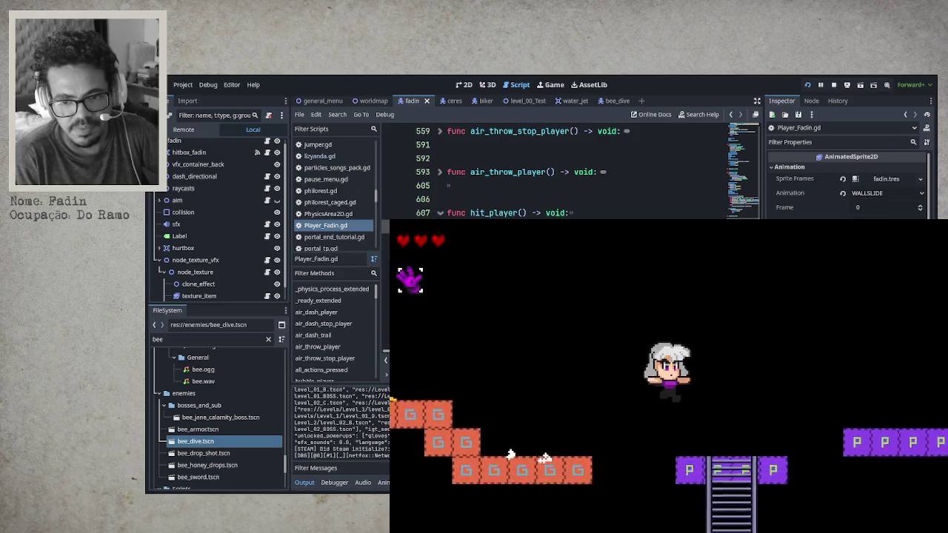
# Step: Land on a purple platform, then dash back left past the glowing targets and drop past the ladder
pyautogui.press('Right')
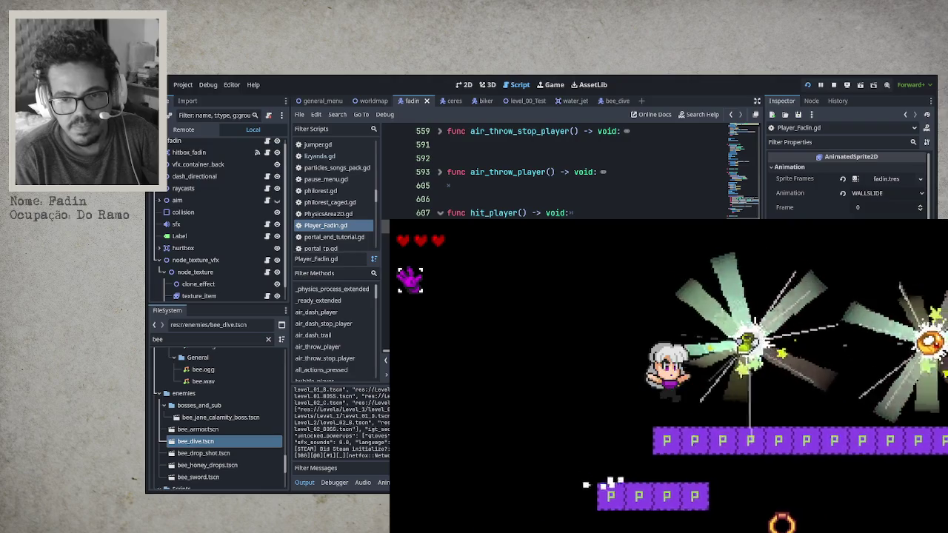
pyautogui.press('Left')
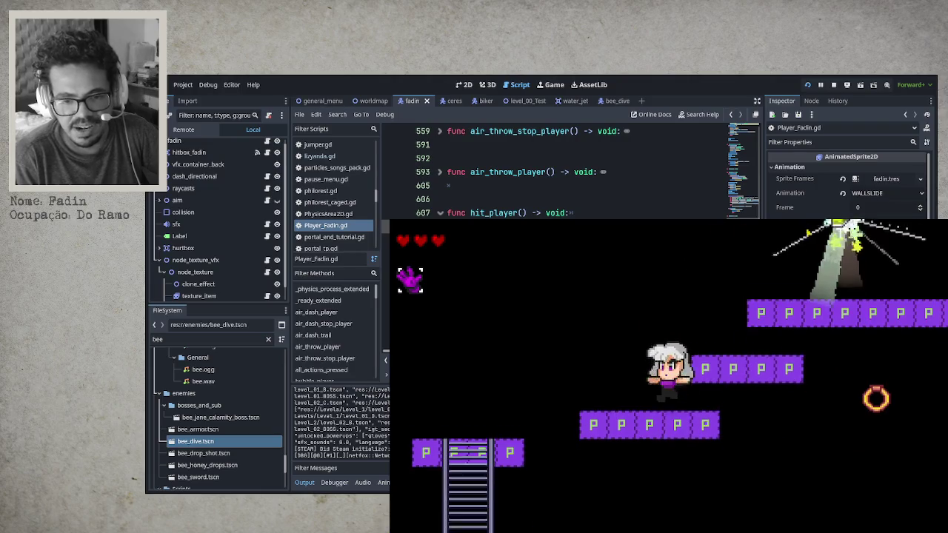
pyautogui.press('Left')
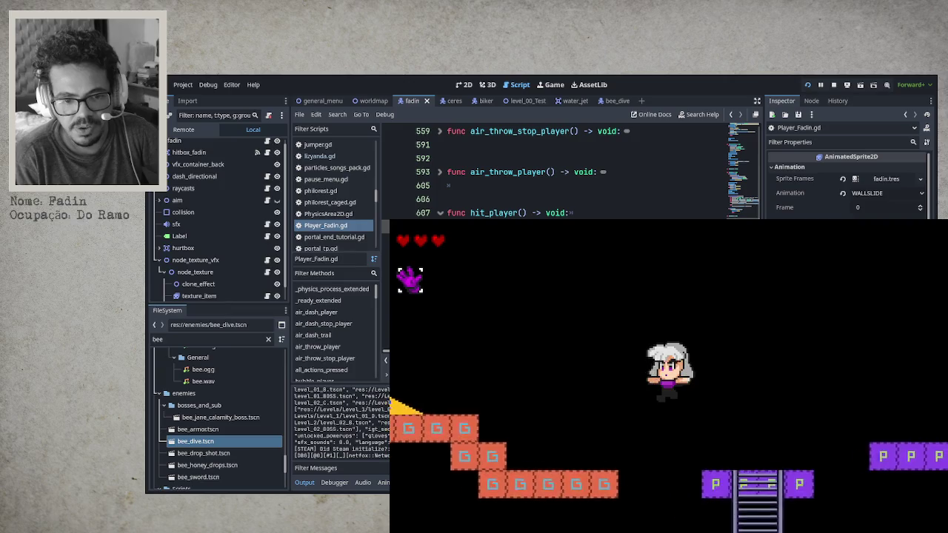